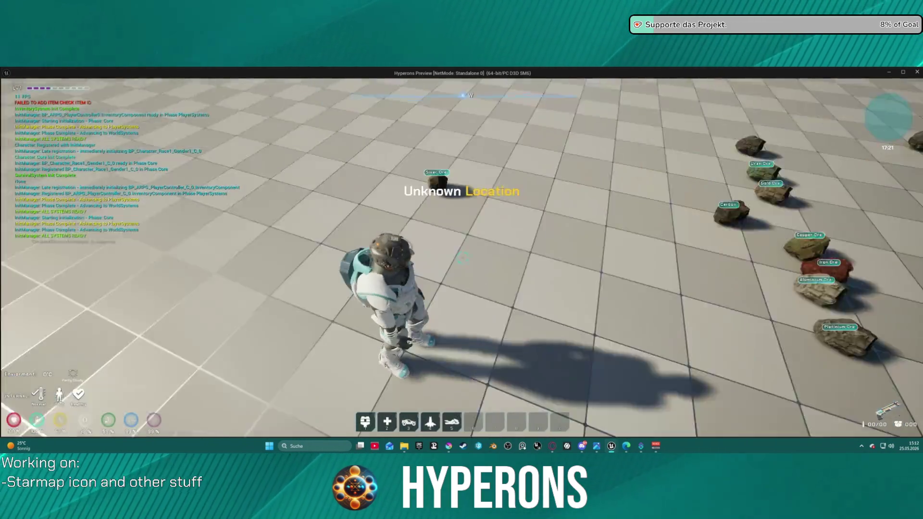
- Walk the character up to the ore rocks in the play test, then stop it with Esc
key(w)
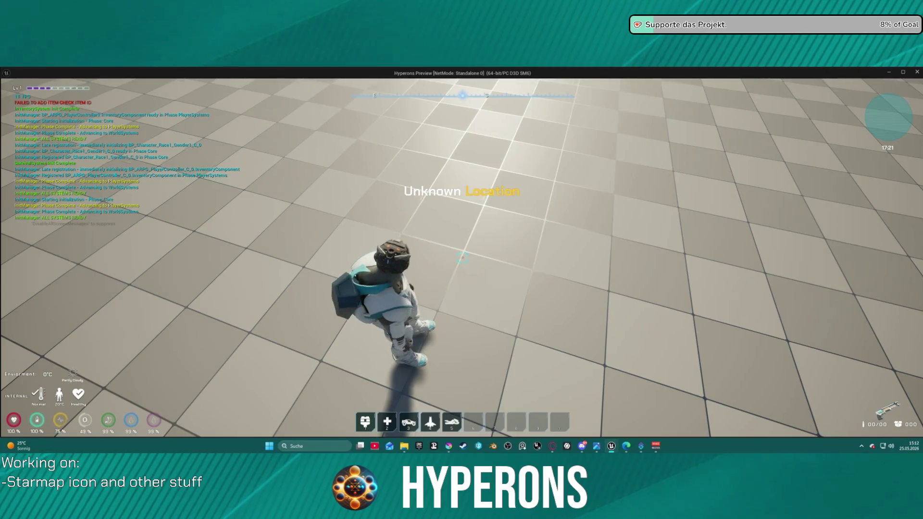
key(w)
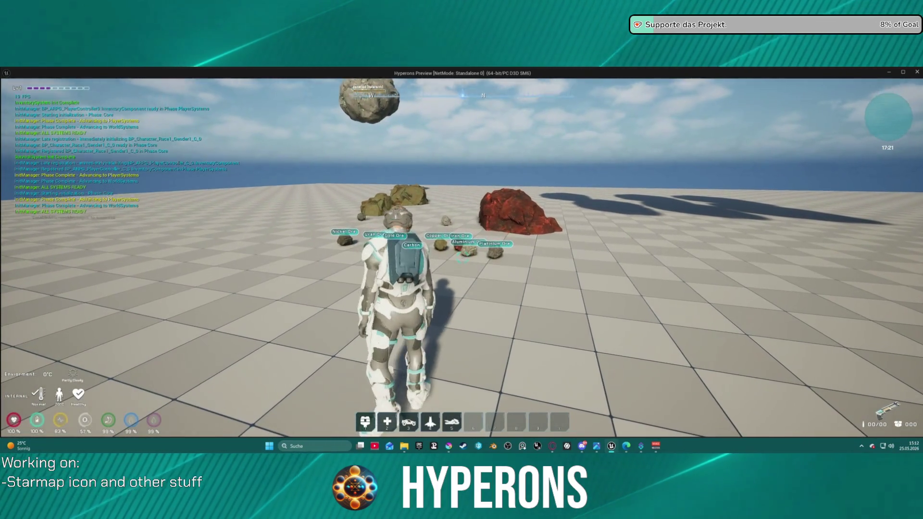
key(w)
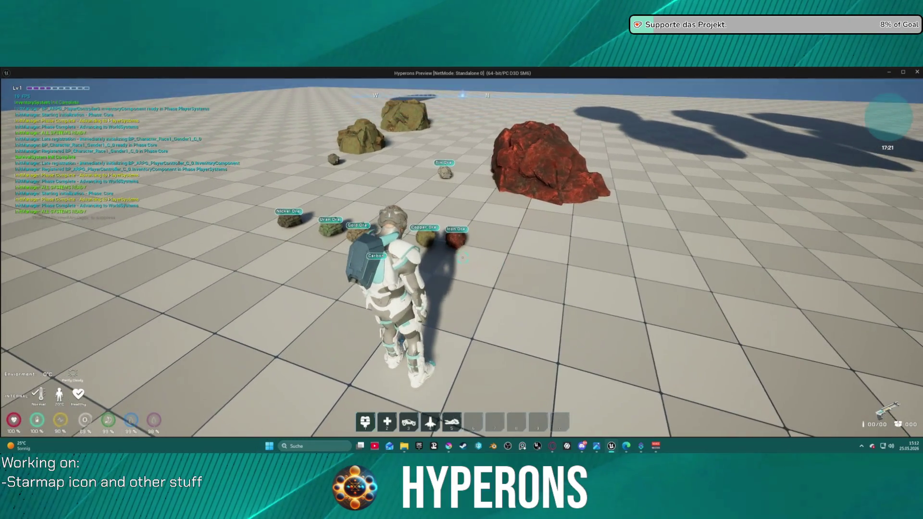
mouse_move(462, 257)
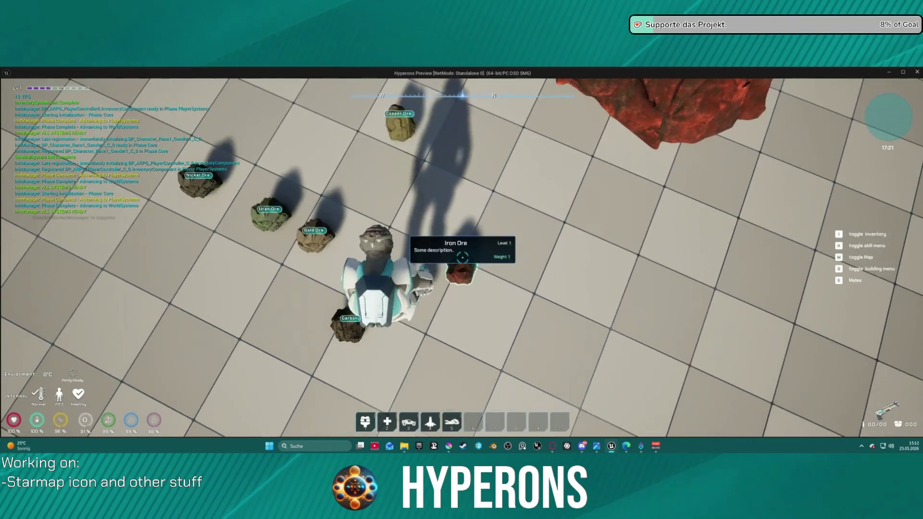
key(Escape)
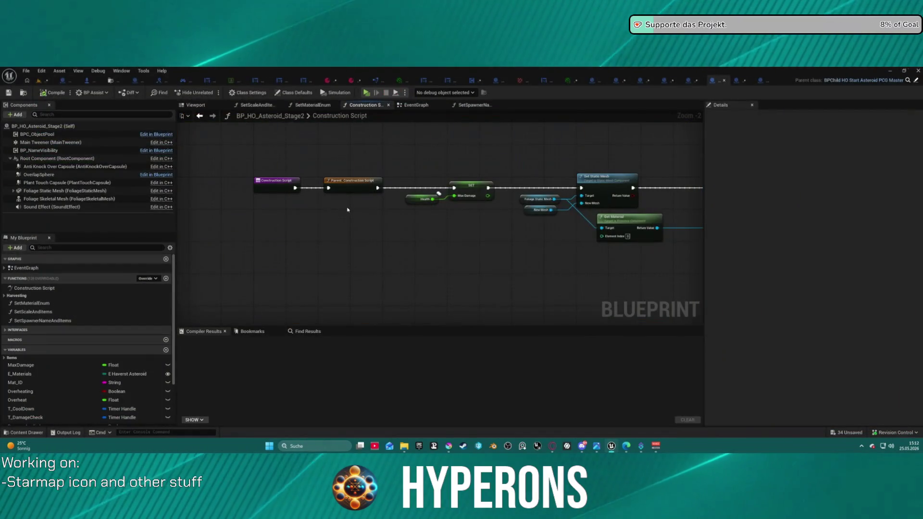
- Save all assets, dismissing the Check Out Assets prompt
key(ctrl+shift+s)
click(455, 330)
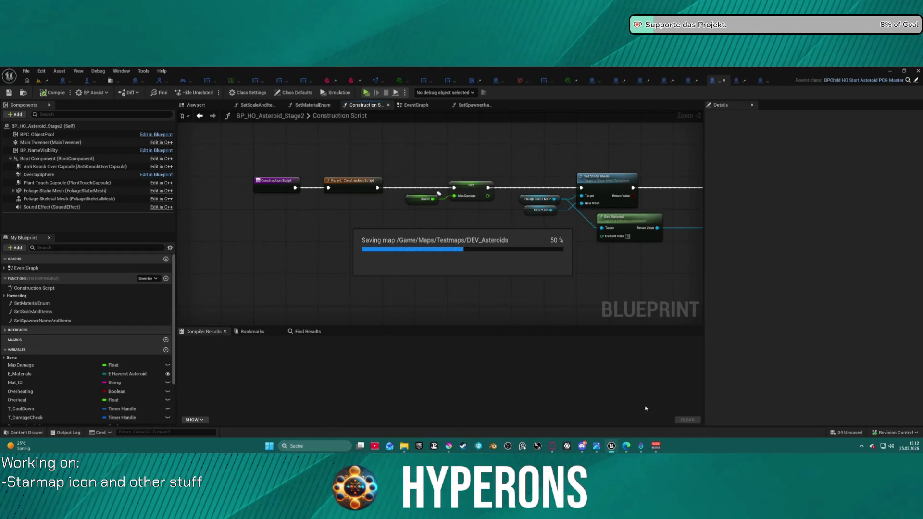
mouse_move(611, 448)
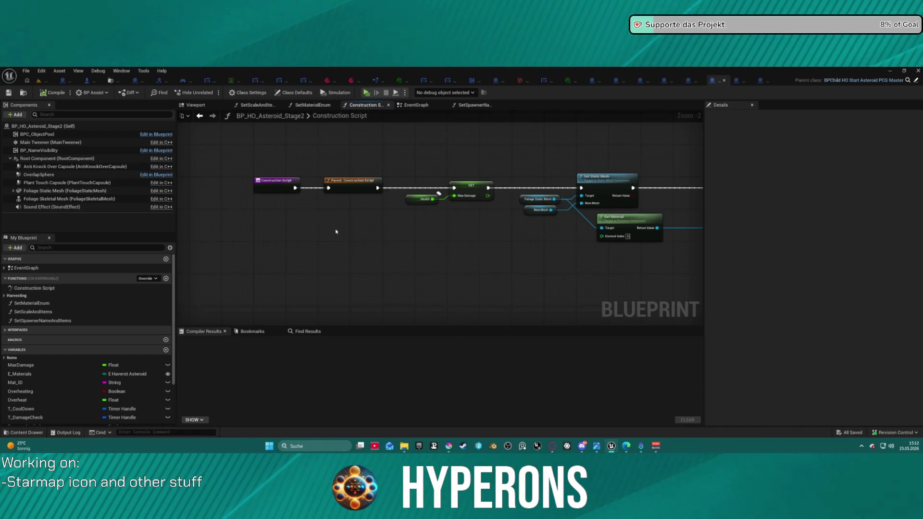
- From the level editor, run a brief standalone play test toward the ore rocks, then exit
click(40, 80)
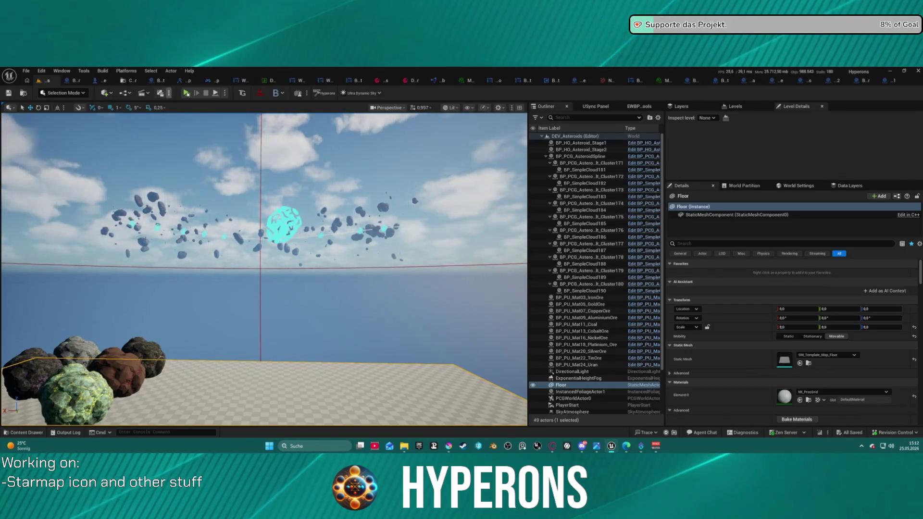
click(187, 93)
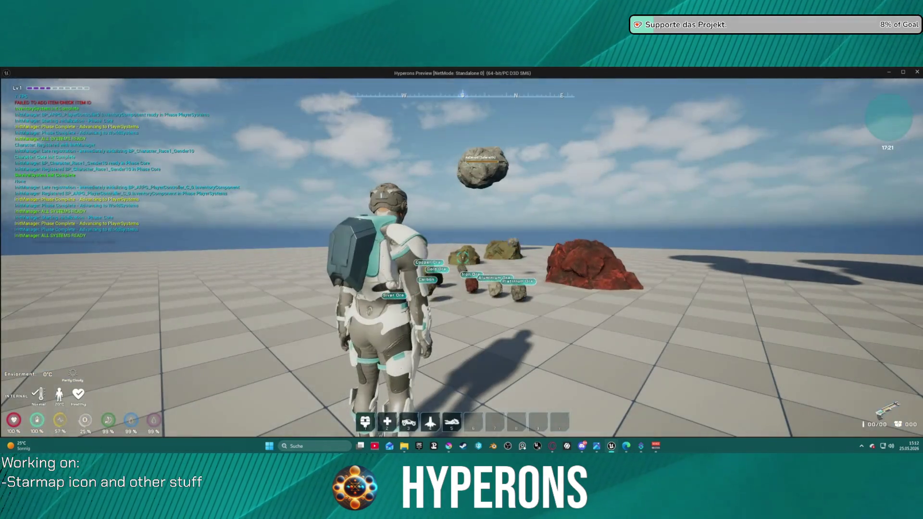
key(w)
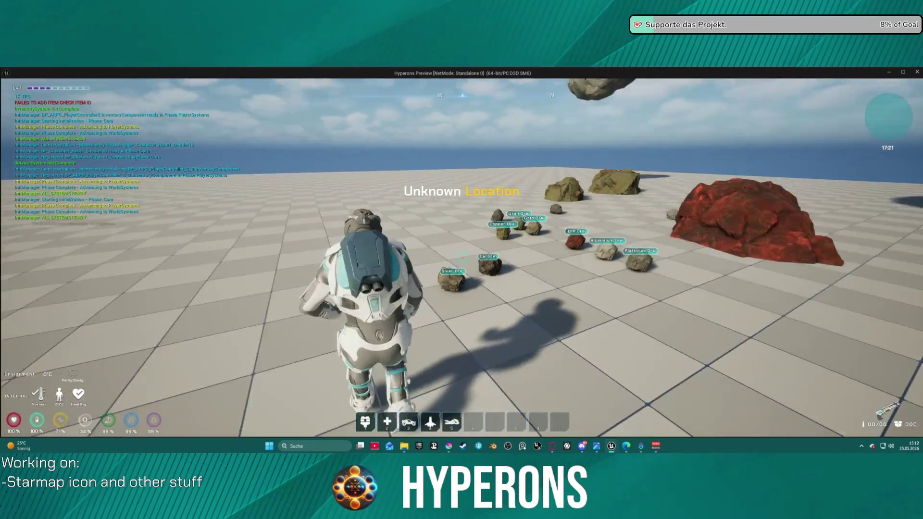
key(Escape)
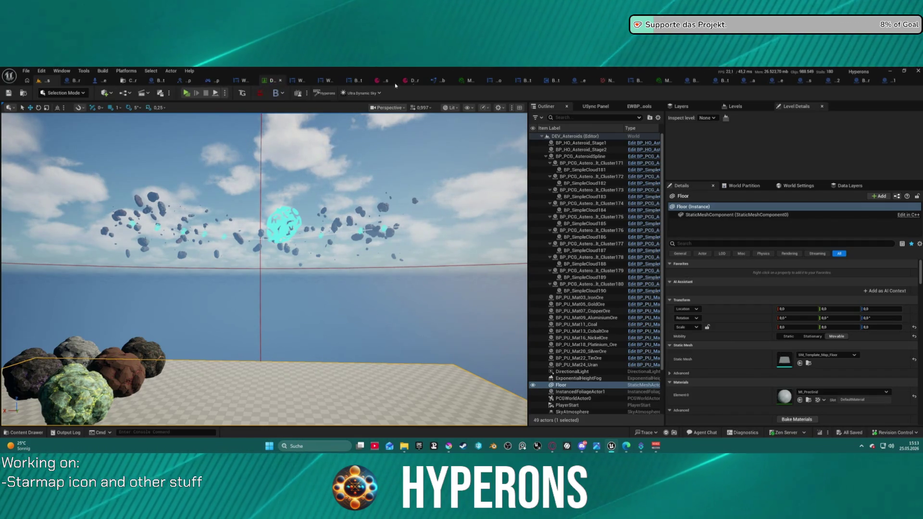
- Close three unneeded asset tabs from the editor's tab bar
middle_click(662, 82)
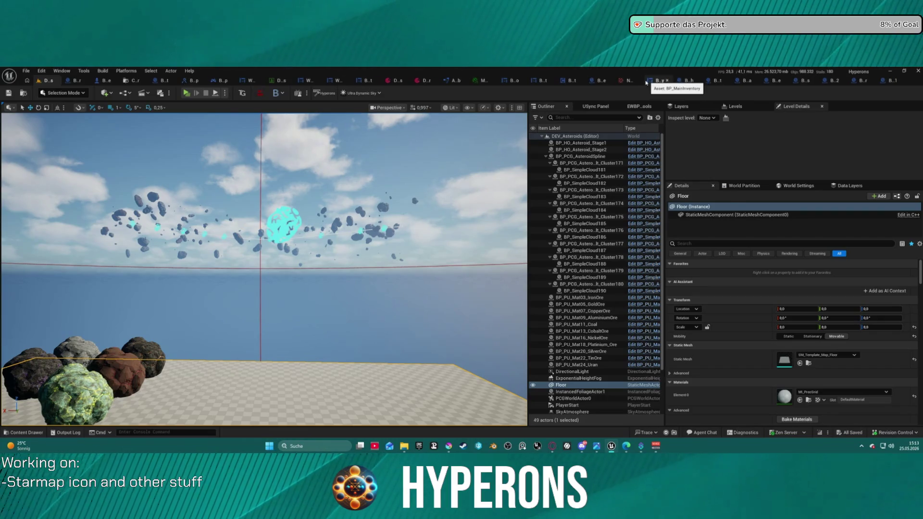
click(514, 80)
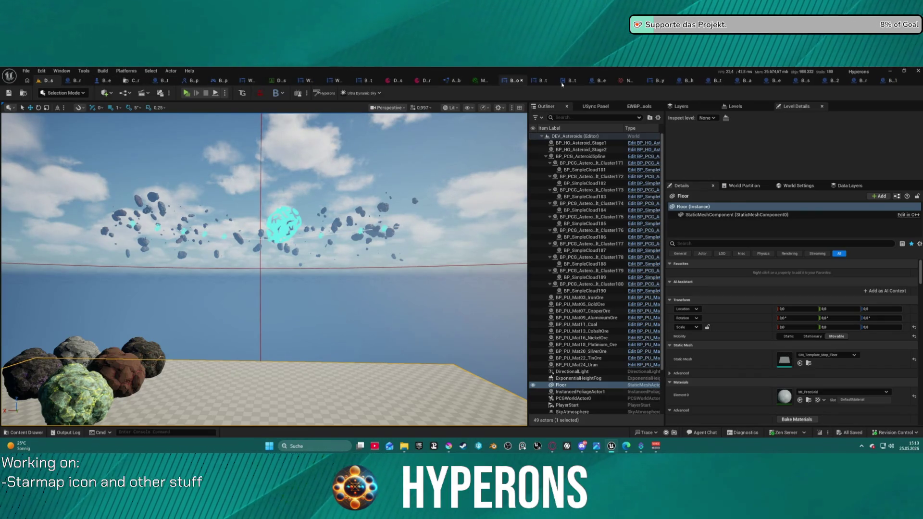
middle_click(627, 83)
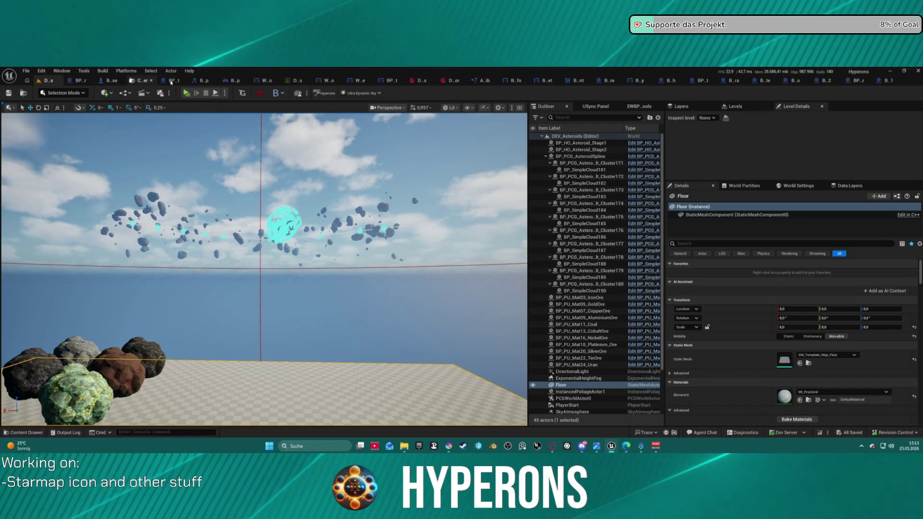
middle_click(144, 81)
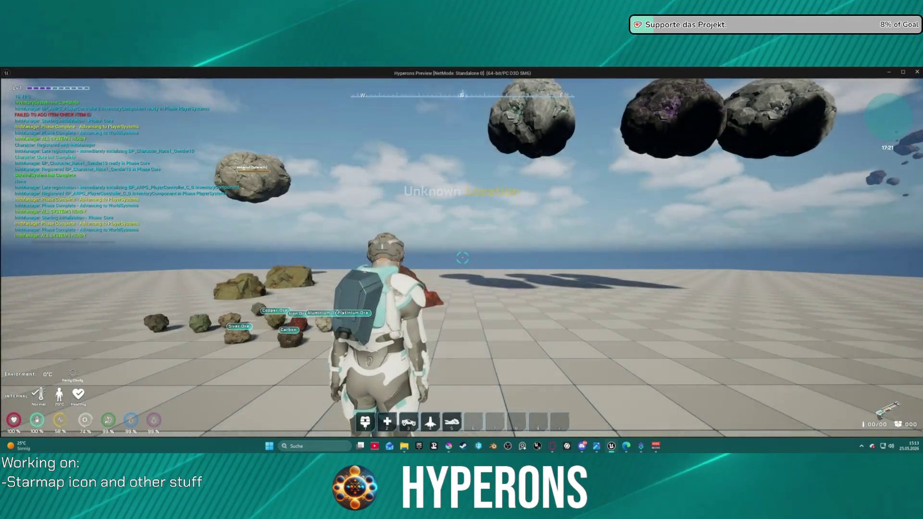
- Walk among the ore rocks and collect the Platinium Ore
key(w)
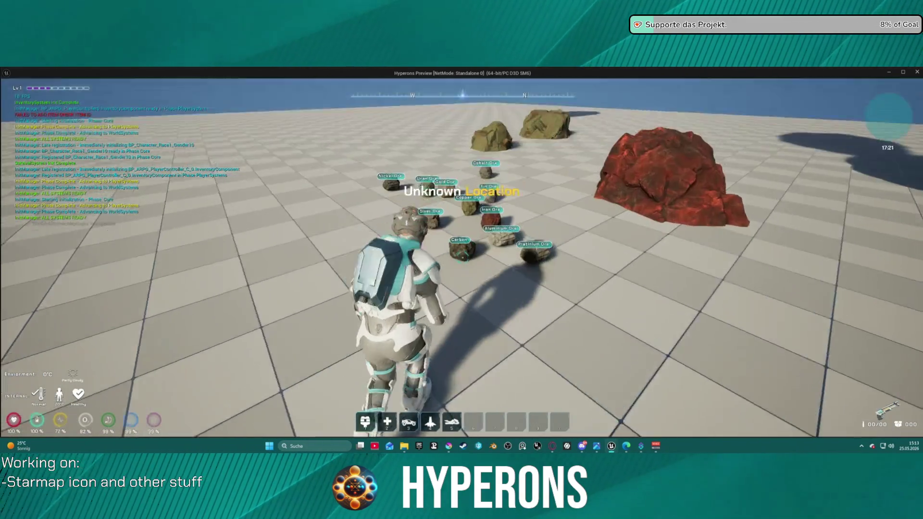
key(w)
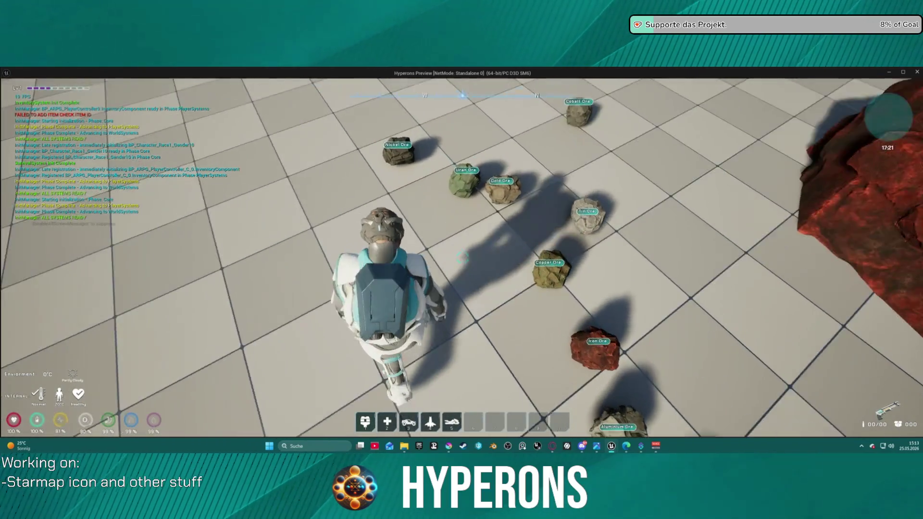
key(w)
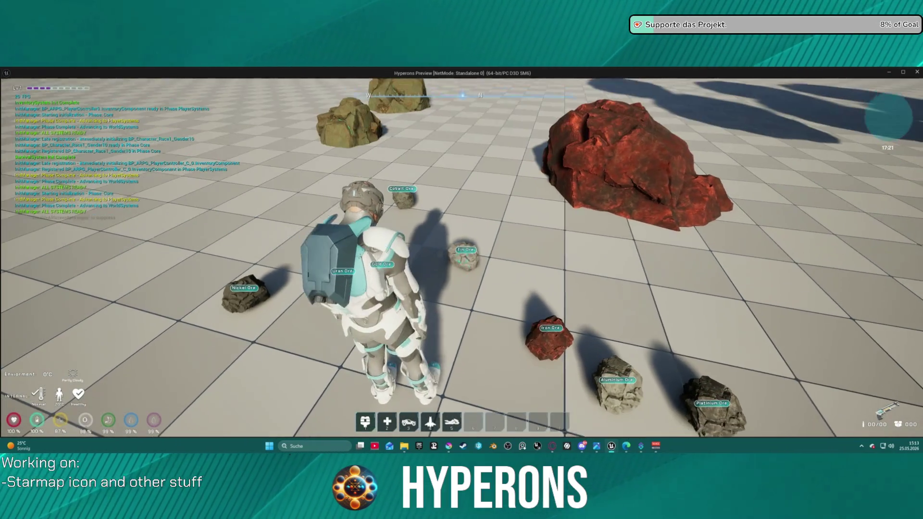
key(w)
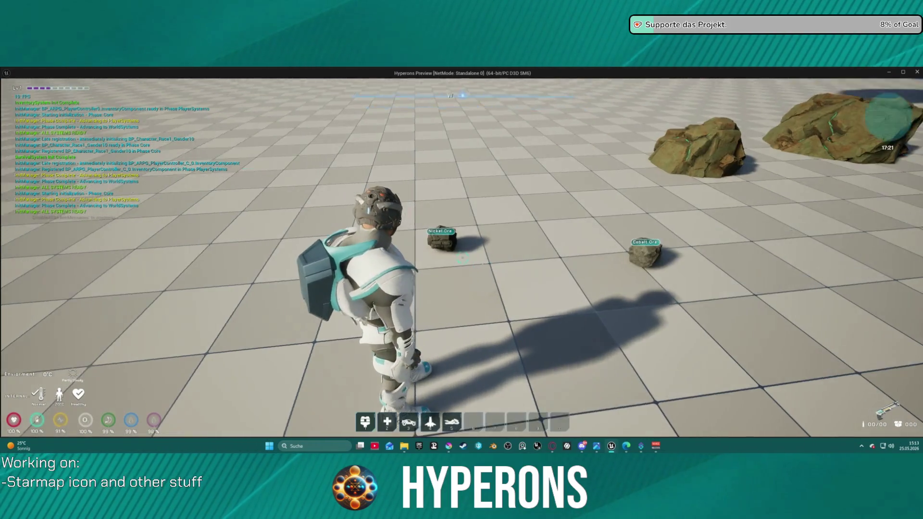
key(w)
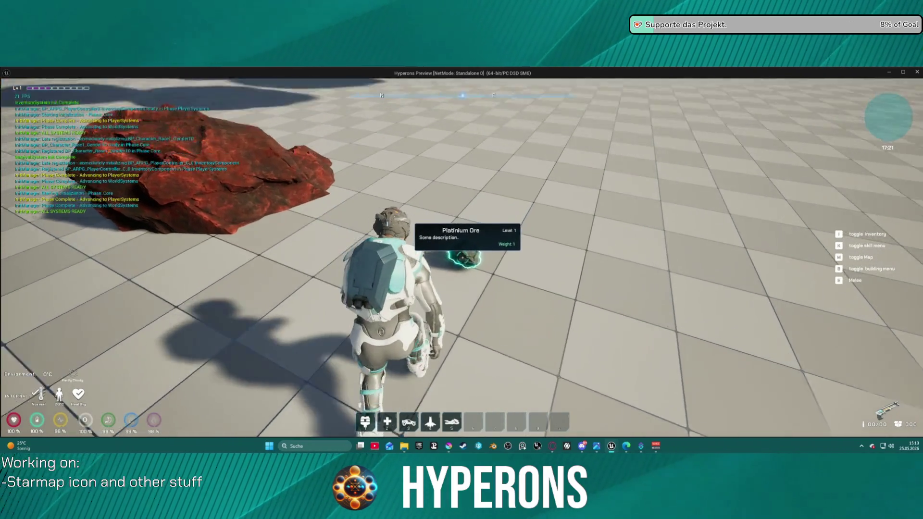
key(e)
key(w)
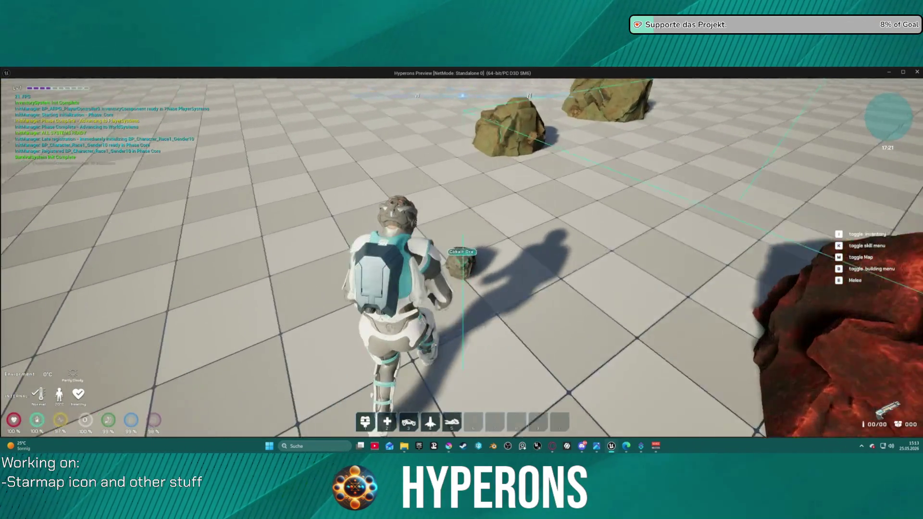
- Check the ore slots in the player inventory, then end the play test
key(i)
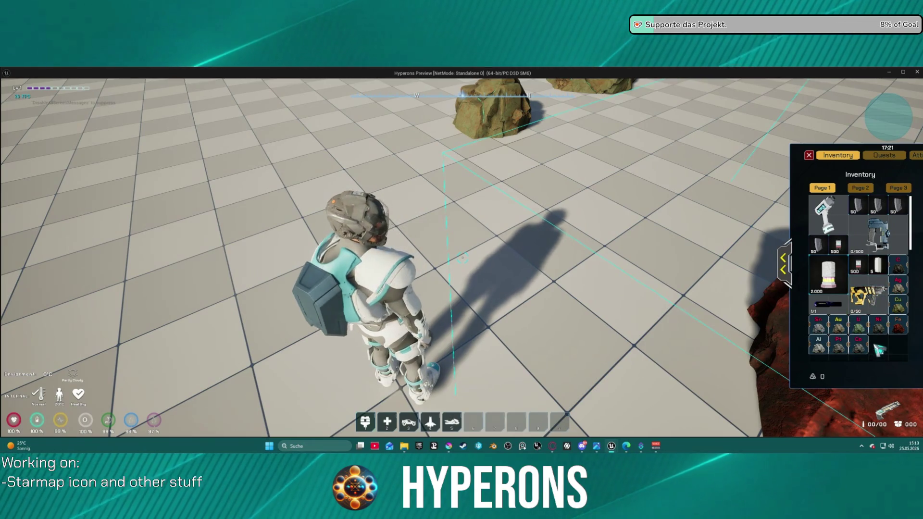
mouse_move(879, 314)
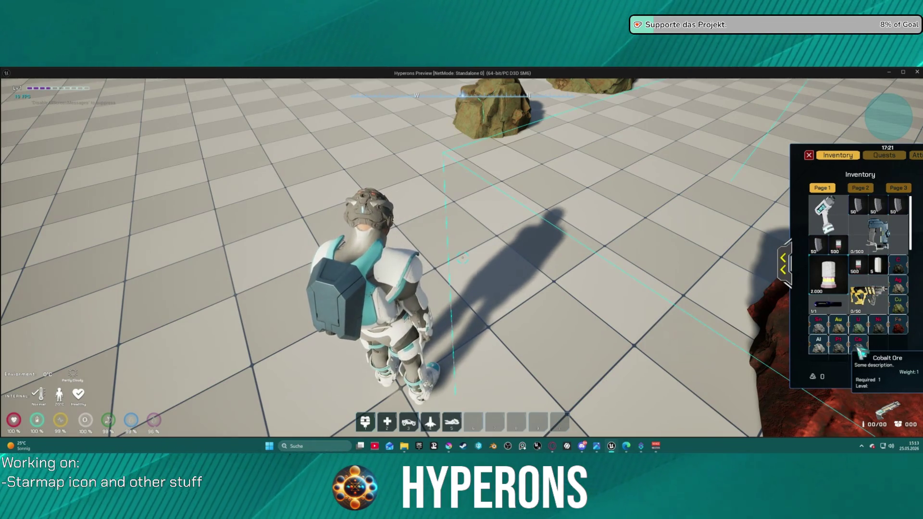
mouse_move(826, 353)
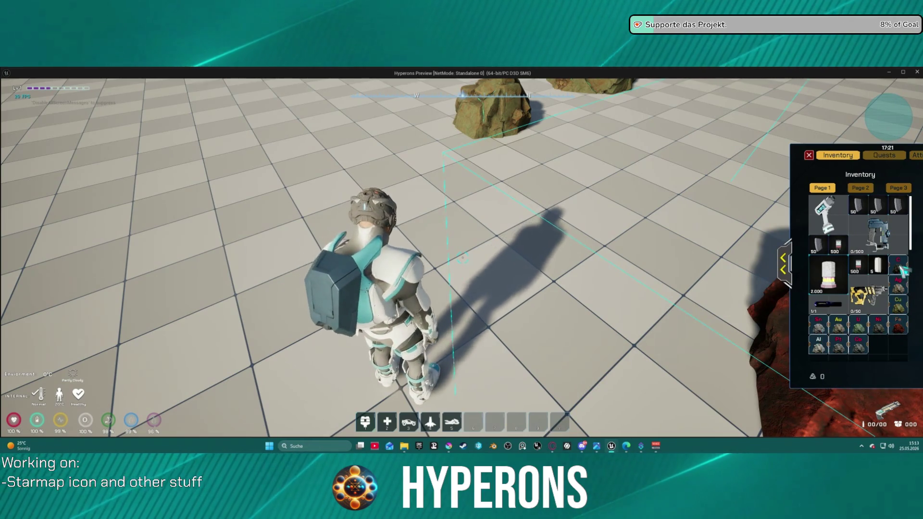
mouse_move(902, 270)
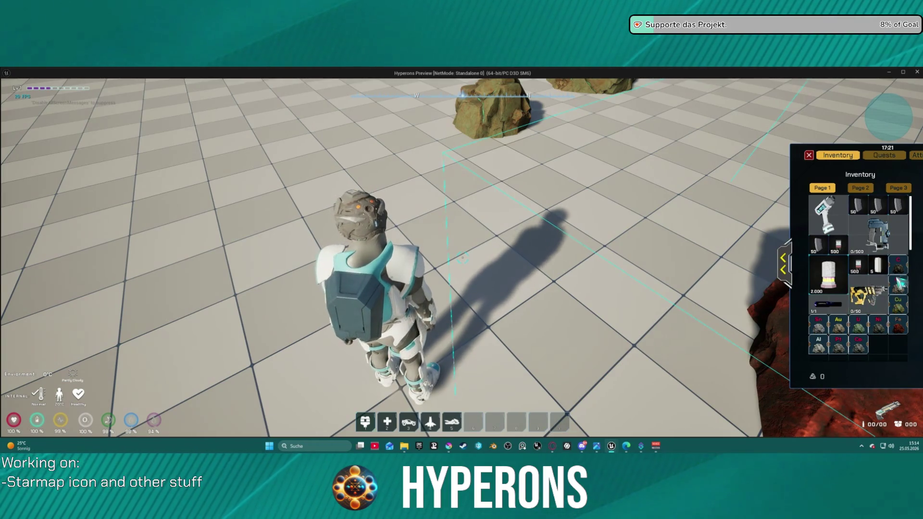
mouse_move(906, 331)
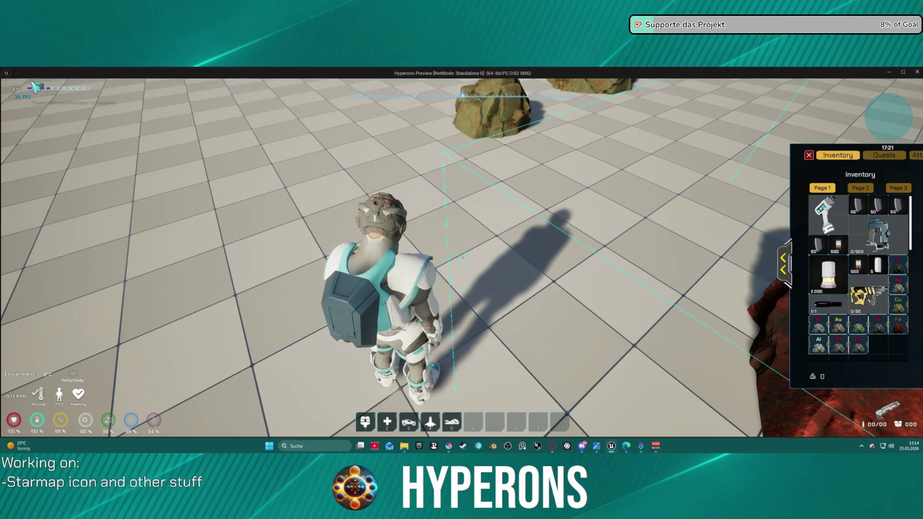
key(Escape)
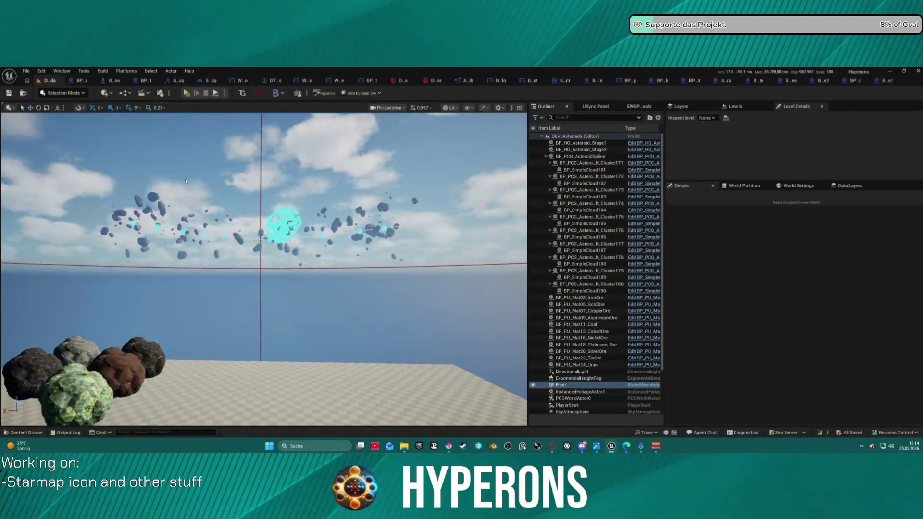
- Browse File > Recent Levels, then close the menu and the Message Log window
click(26, 71)
mouse_move(119, 121)
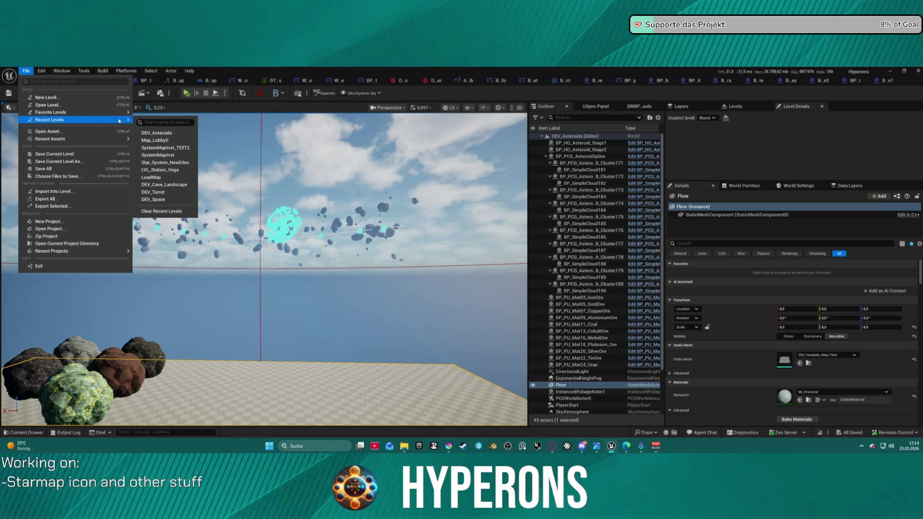
click(361, 172)
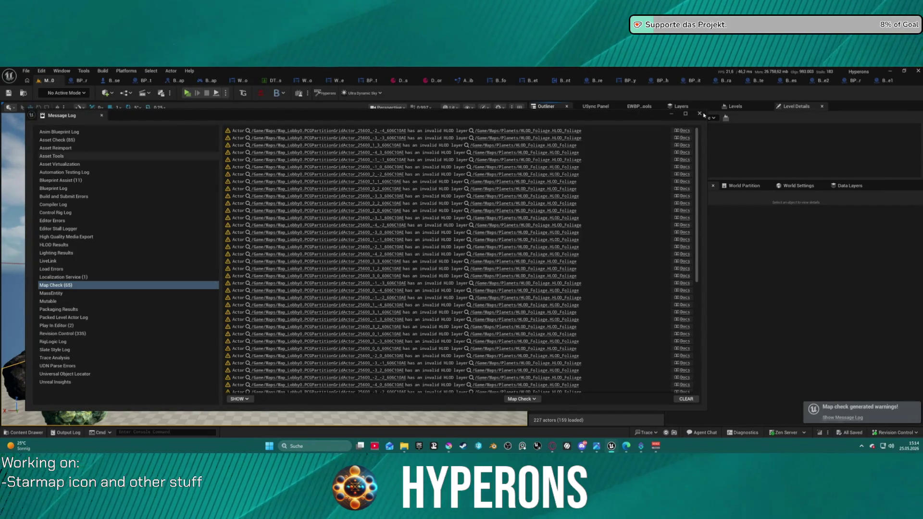
click(701, 114)
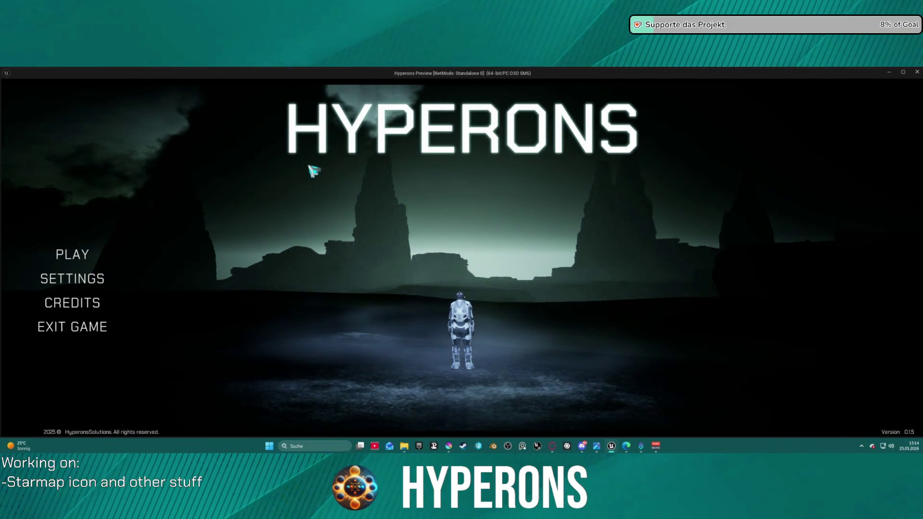
- Select and confirm the Mining character, then start the game in New Eden
click(94, 255)
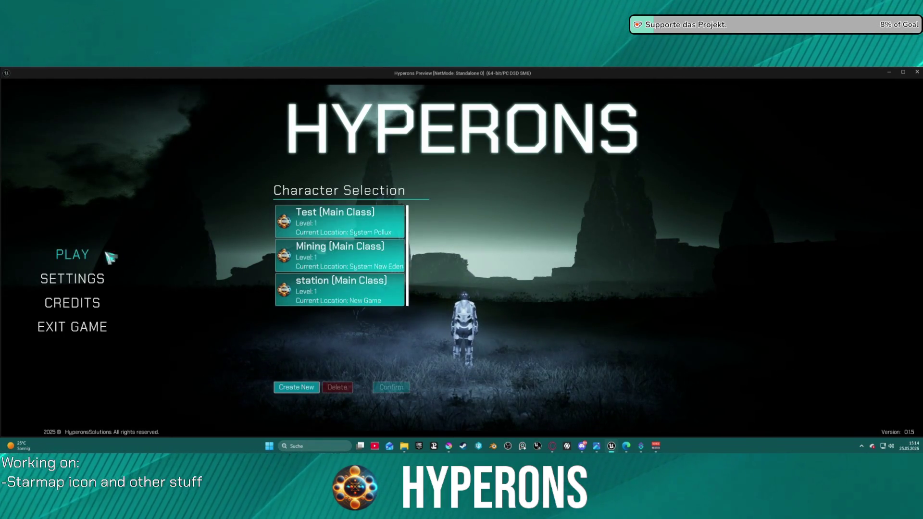
click(349, 262)
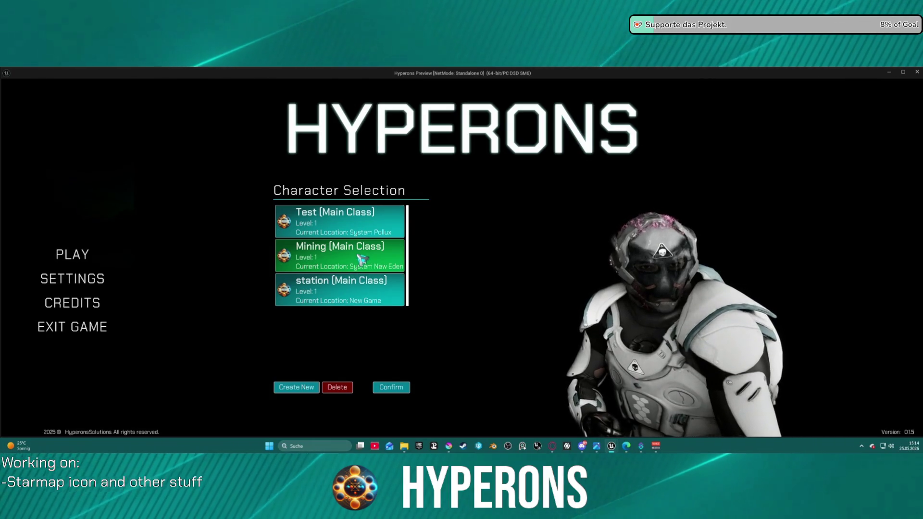
click(392, 387)
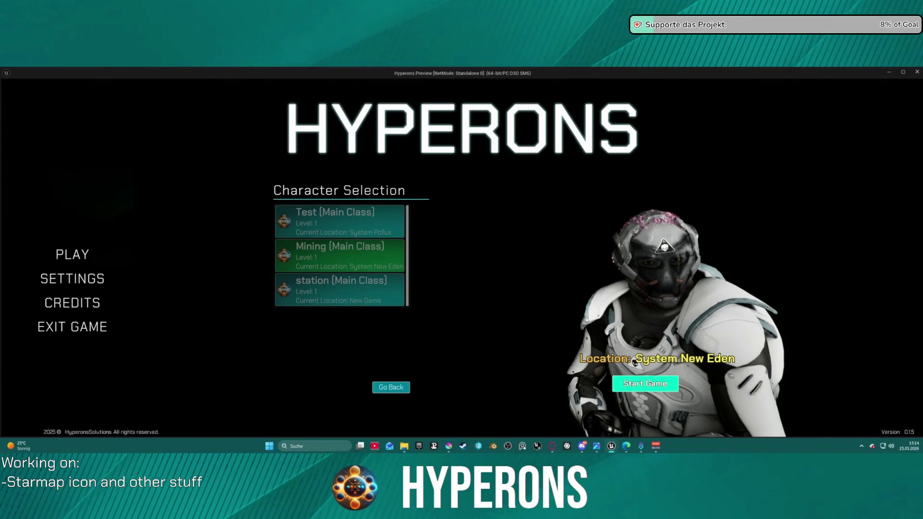
click(644, 383)
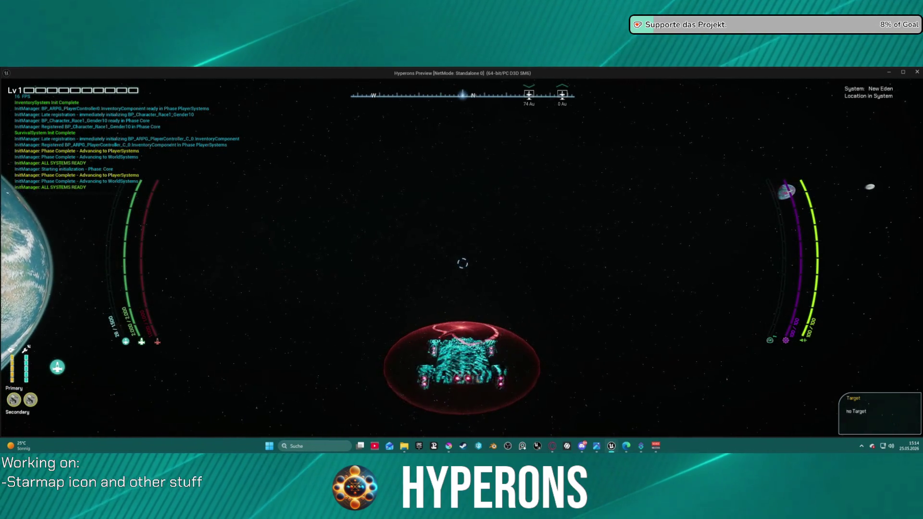
key(m)
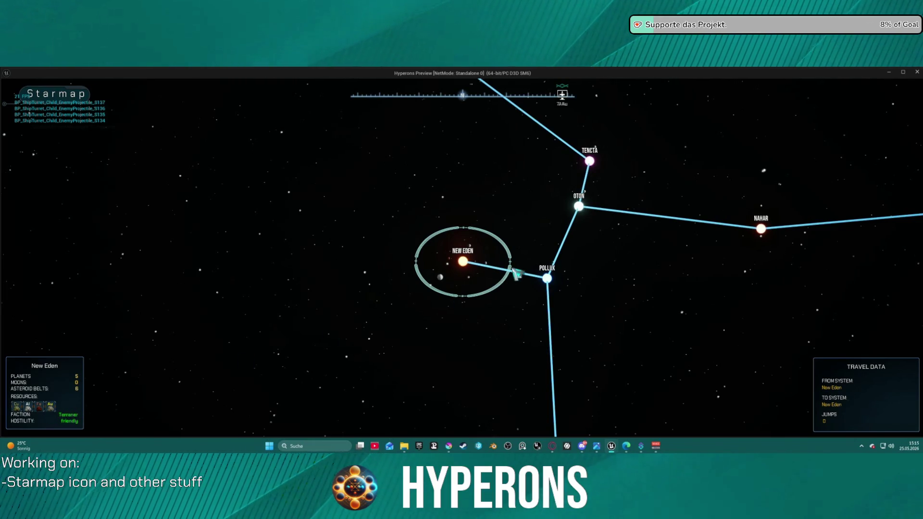
- Zoom the starmap in on New Eden, then stop the play session
scroll(525, 242, up, 5)
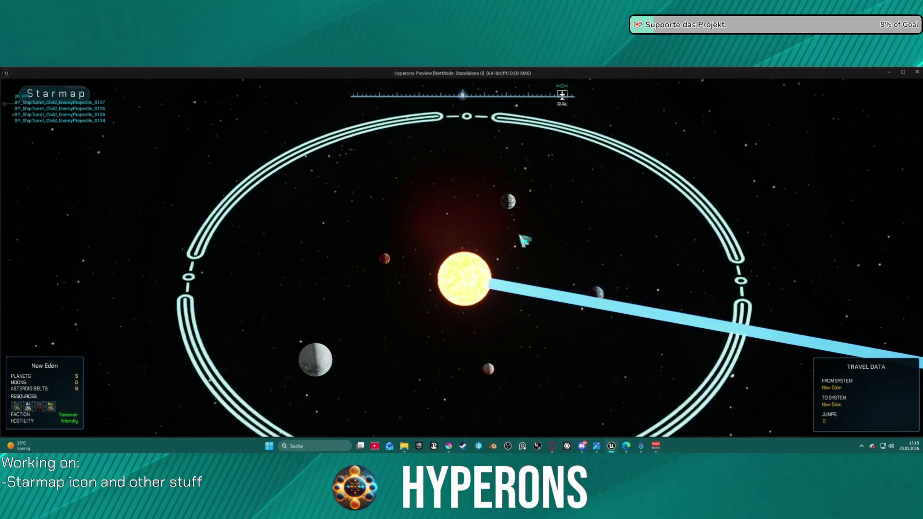
scroll(524, 241, up, 2)
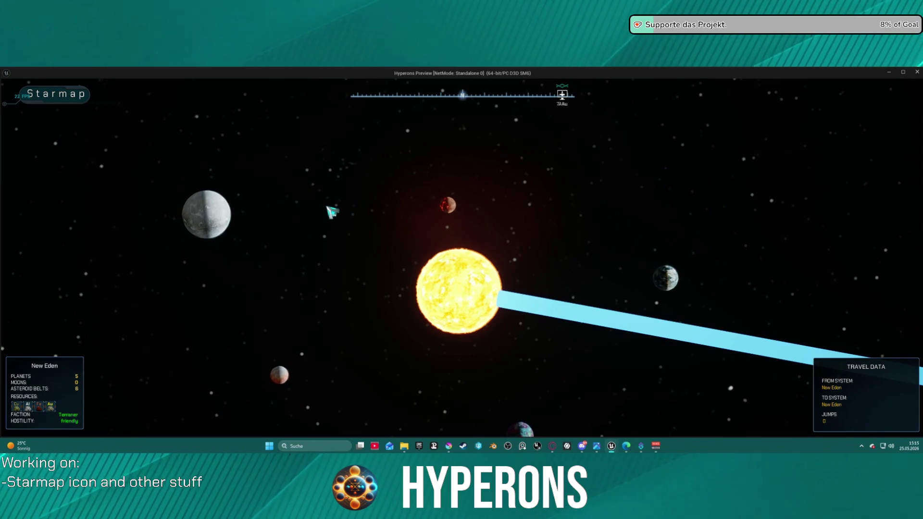
key(Escape)
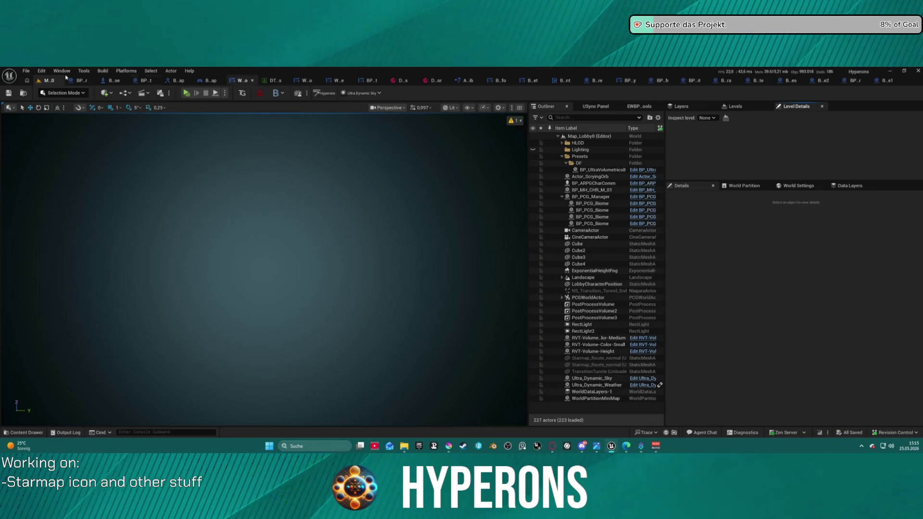
- Load DEV_Asteroids from Recent Levels, orbit to the rocks, and switch to BP_PU_Mat93_Asteroid_Lumindra
click(27, 71)
mouse_move(100, 121)
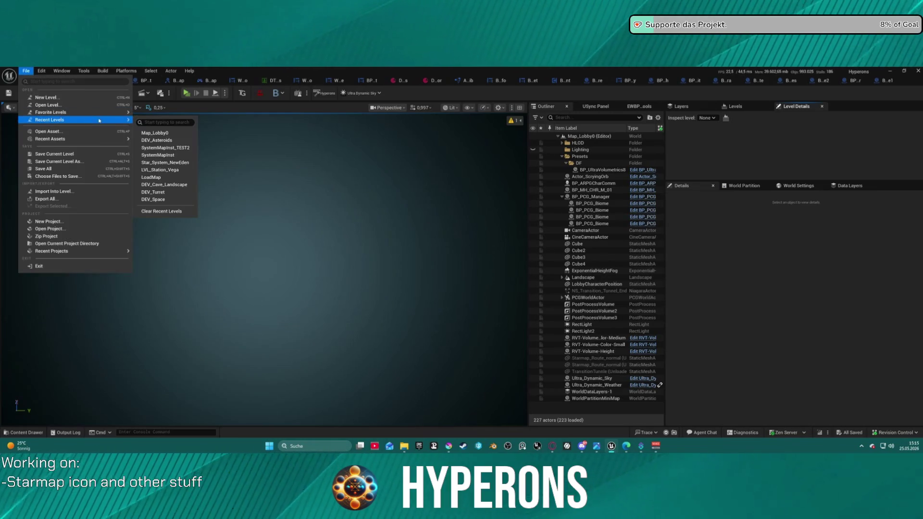
click(178, 141)
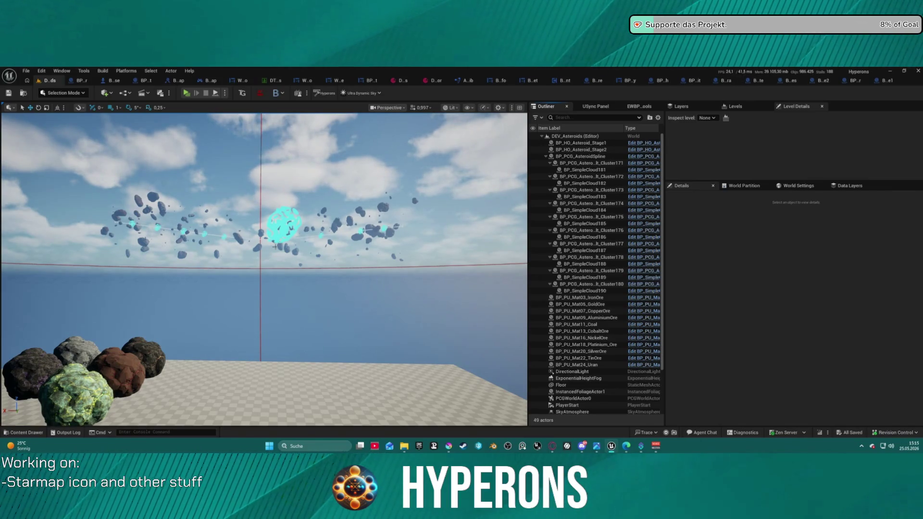
mouse_move(316, 279)
mouse_down()
mouse_move(307, 341)
mouse_move(281, 264)
mouse_up()
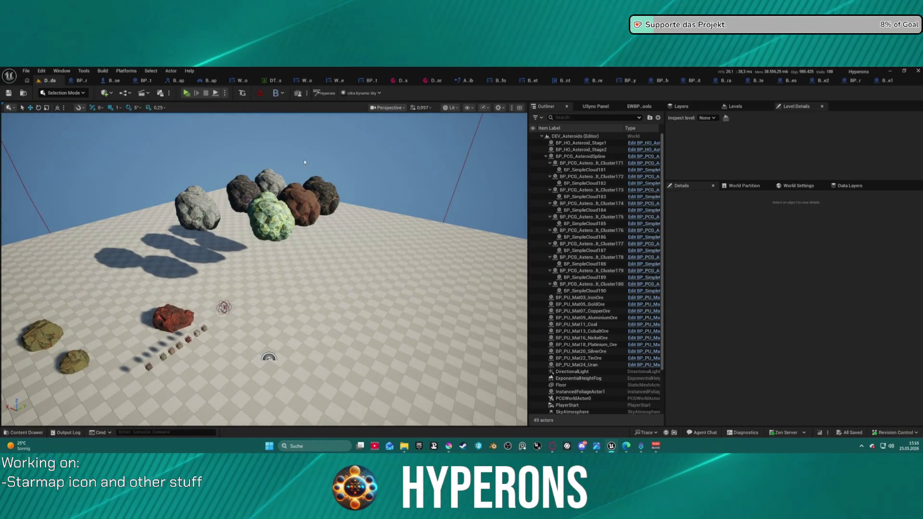
key(ctrl+space)
key(ctrl+space)
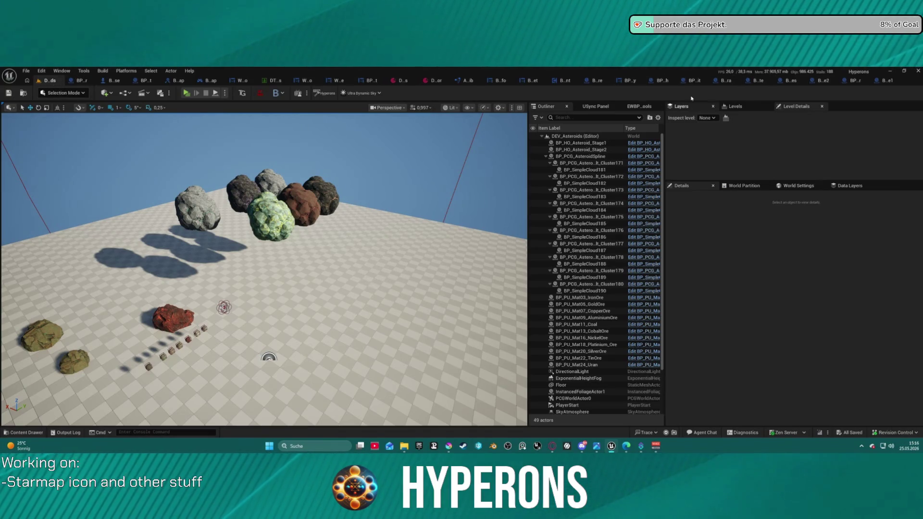
click(720, 81)
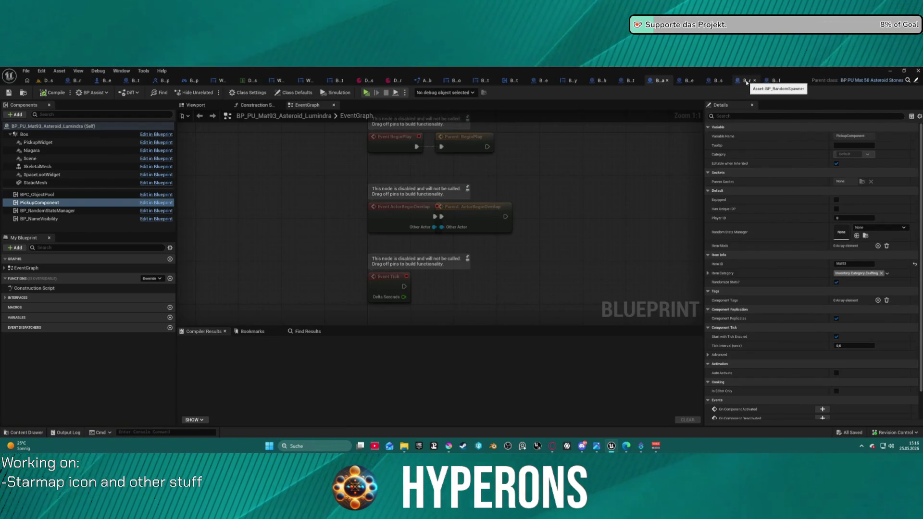
- Switch to the BP_RandomSpawner tab to view its ProcessRandomSpawner function
click(751, 80)
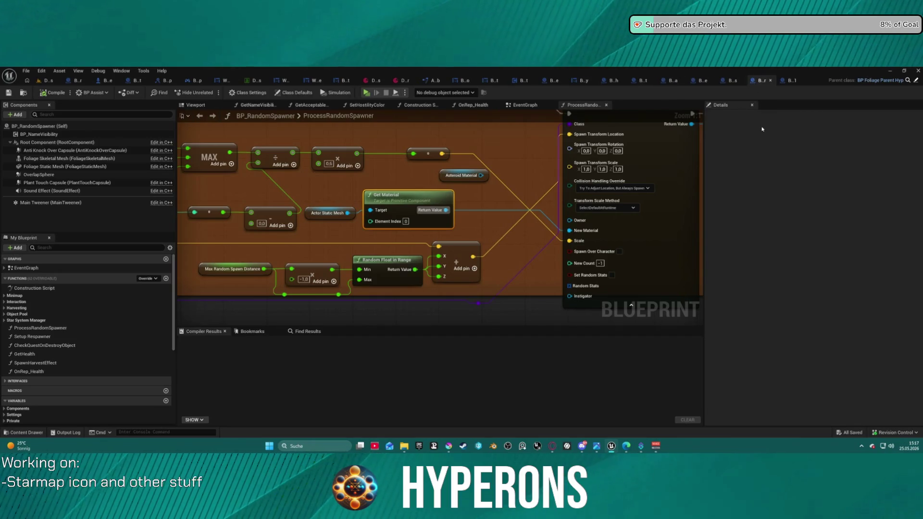
- Review BP_PU_Mat50_Asteroid_Stones' Construction Script across its Set Material, Mat ID and Set Spawner nodes
click(723, 81)
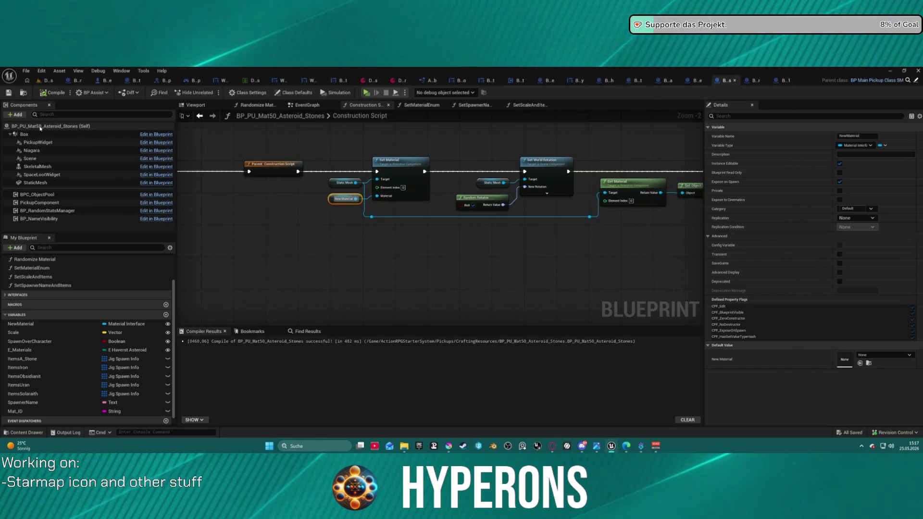
mouse_move(229, 179)
mouse_down()
mouse_move(671, 158)
mouse_move(466, 160)
mouse_move(616, 159)
mouse_up()
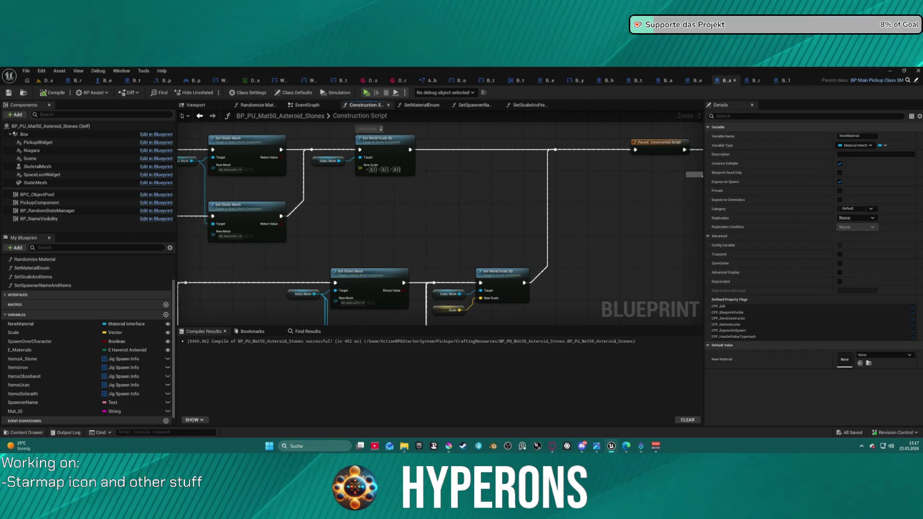
drag(705, 175, 501, 165)
drag(500, 165, 354, 170)
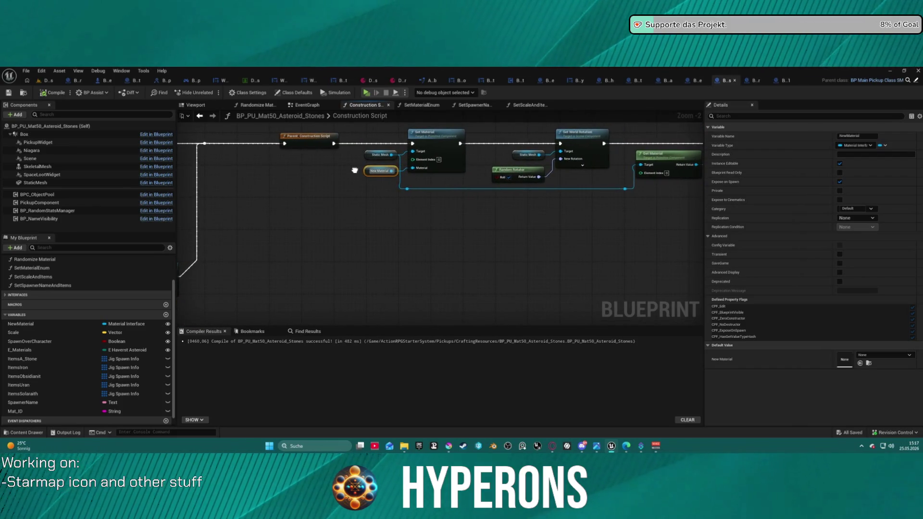
drag(355, 171, 177, 181)
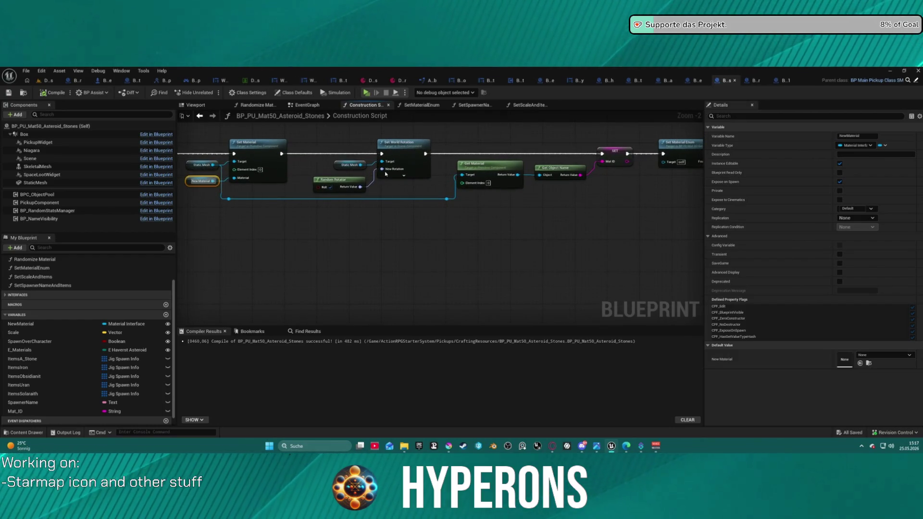
mouse_move(499, 208)
mouse_down()
mouse_move(453, 223)
mouse_move(548, 224)
mouse_move(442, 220)
mouse_up()
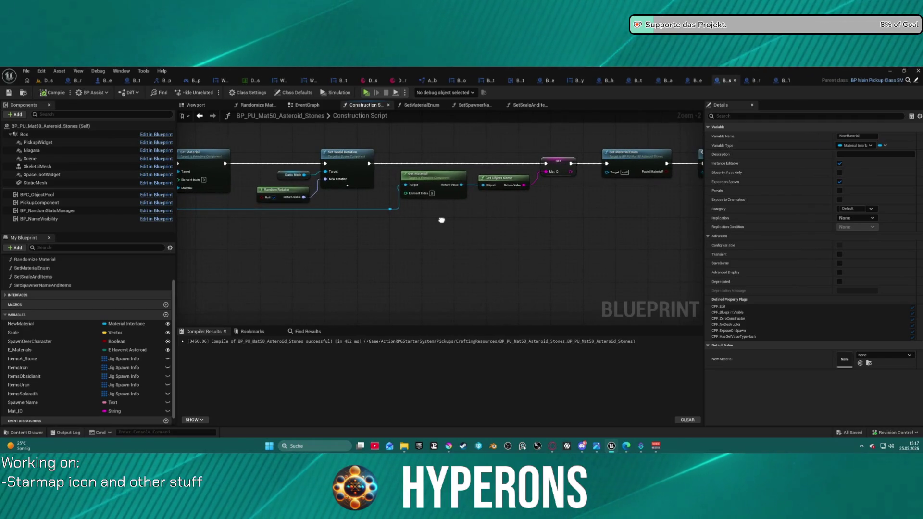
mouse_move(441, 220)
mouse_down()
mouse_move(412, 212)
mouse_move(375, 219)
mouse_move(571, 215)
mouse_up()
scroll(571, 215, down, 5)
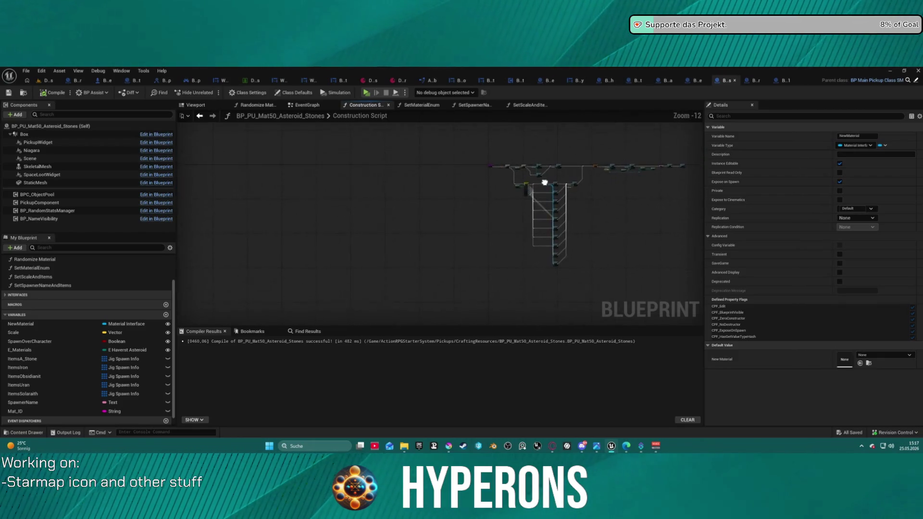
scroll(526, 174, up, 2)
mouse_move(525, 175)
mouse_down()
mouse_move(385, 253)
mouse_move(485, 246)
mouse_move(446, 240)
mouse_up()
scroll(442, 246, up, 5)
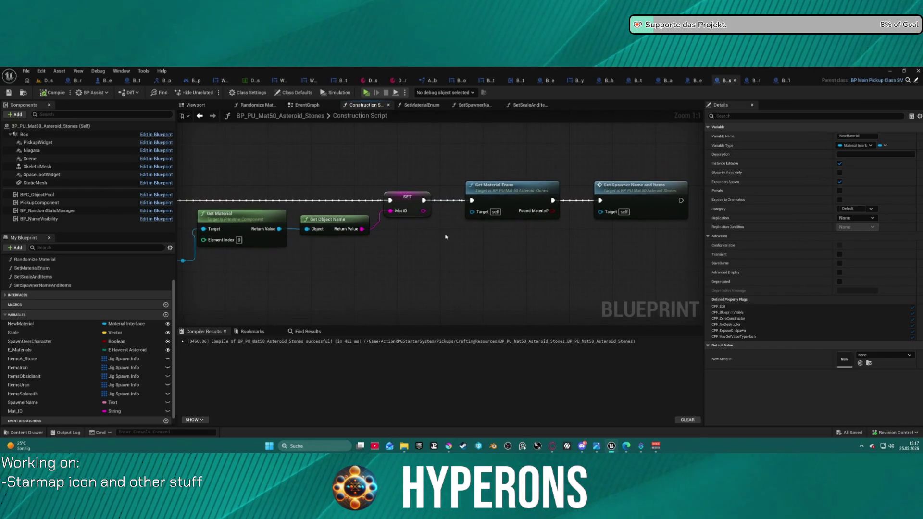
double_click(510, 191)
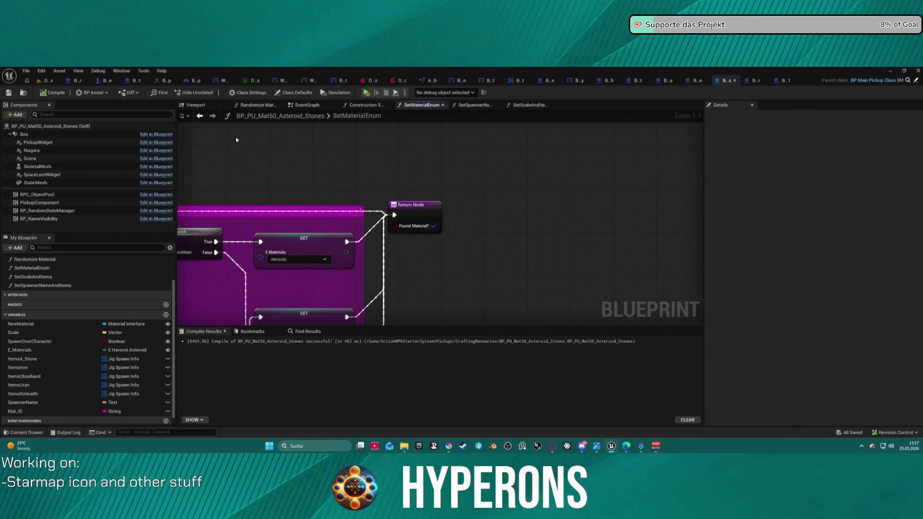
click(198, 117)
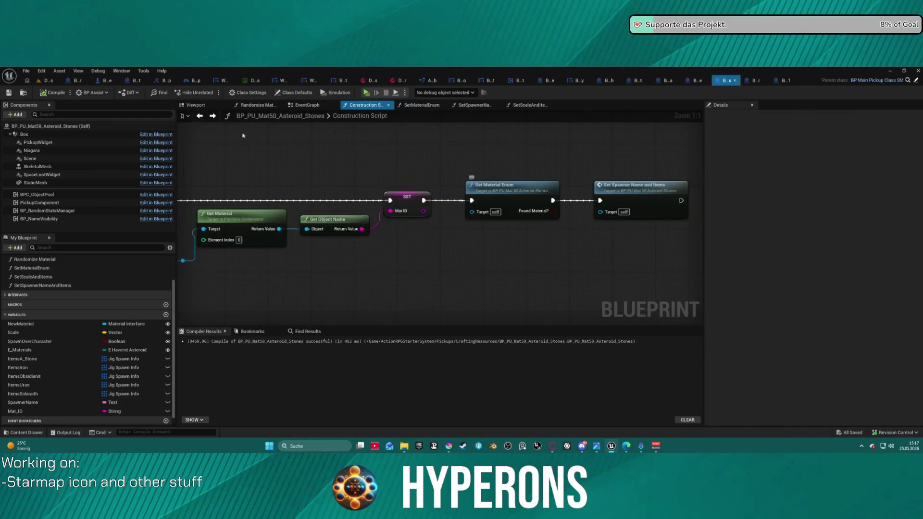
double_click(633, 197)
mouse_move(470, 252)
mouse_down()
mouse_move(433, 231)
mouse_move(434, 140)
mouse_move(454, 200)
mouse_move(494, 183)
mouse_move(593, 181)
mouse_move(462, 205)
mouse_move(479, 206)
mouse_up()
key(alt+Left)
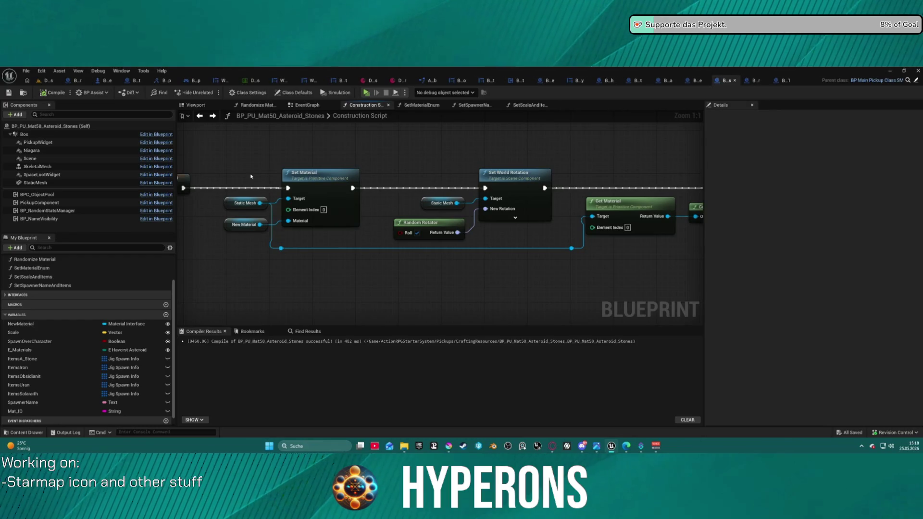
mouse_move(318, 177)
mouse_down()
mouse_move(249, 198)
mouse_move(261, 192)
mouse_up()
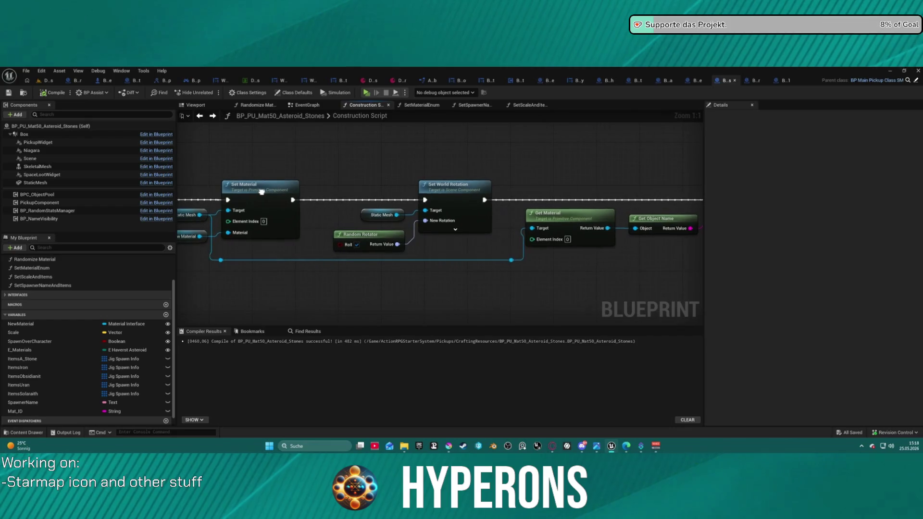
scroll(375, 238, down, 5)
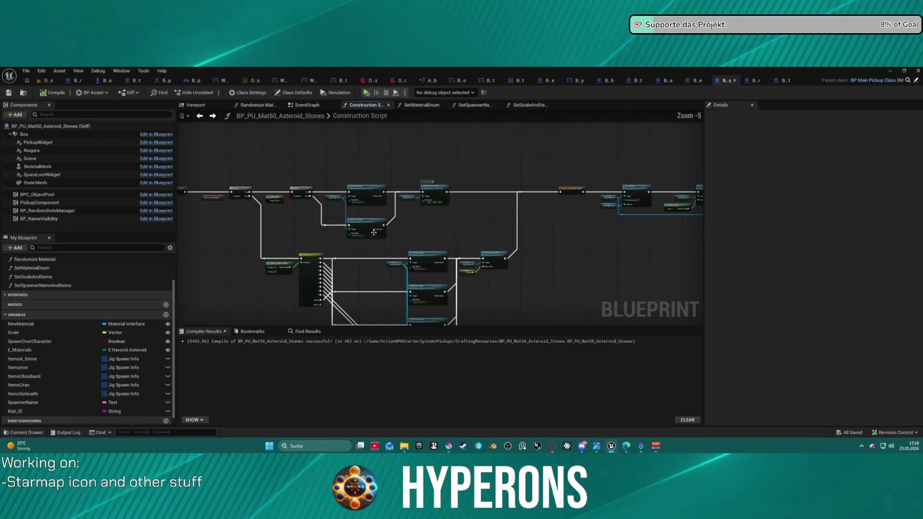
click(307, 105)
scroll(307, 180, down, 5)
mouse_move(269, 137)
mouse_down()
mouse_move(289, 204)
mouse_move(318, 238)
mouse_up()
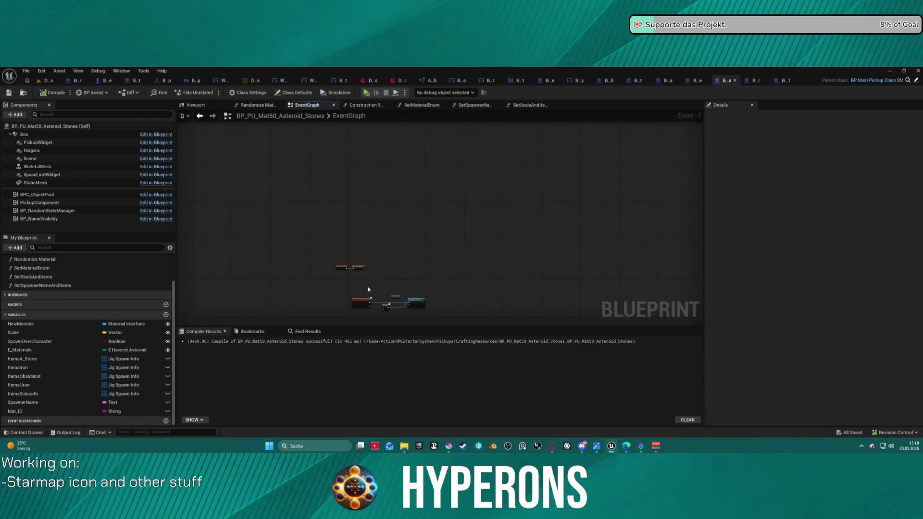
scroll(318, 238, up, 2)
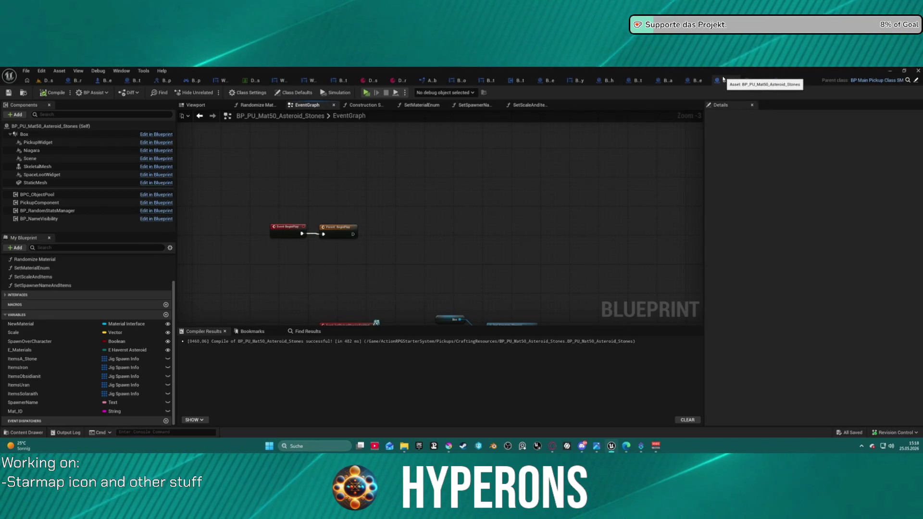
drag(484, 269, 486, 251)
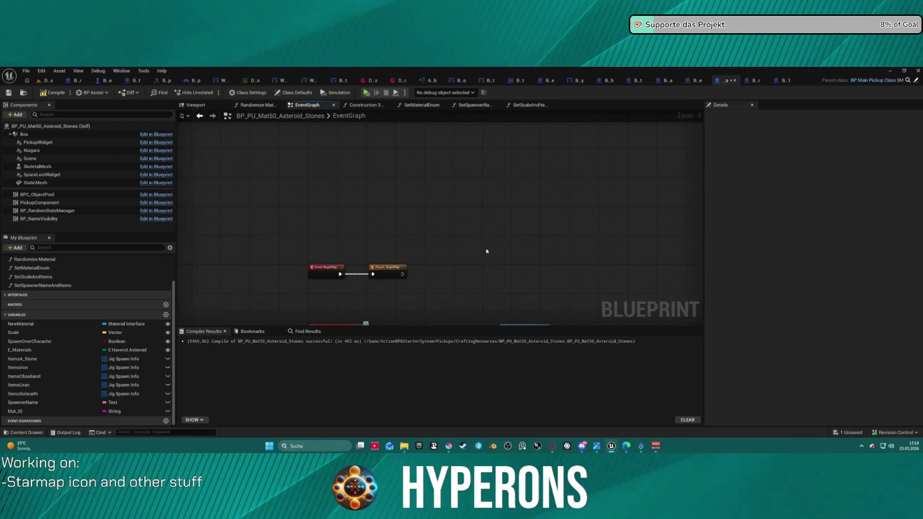
drag(458, 220, 476, 159)
mouse_move(484, 224)
mouse_down()
mouse_move(478, 214)
mouse_move(497, 133)
mouse_up()
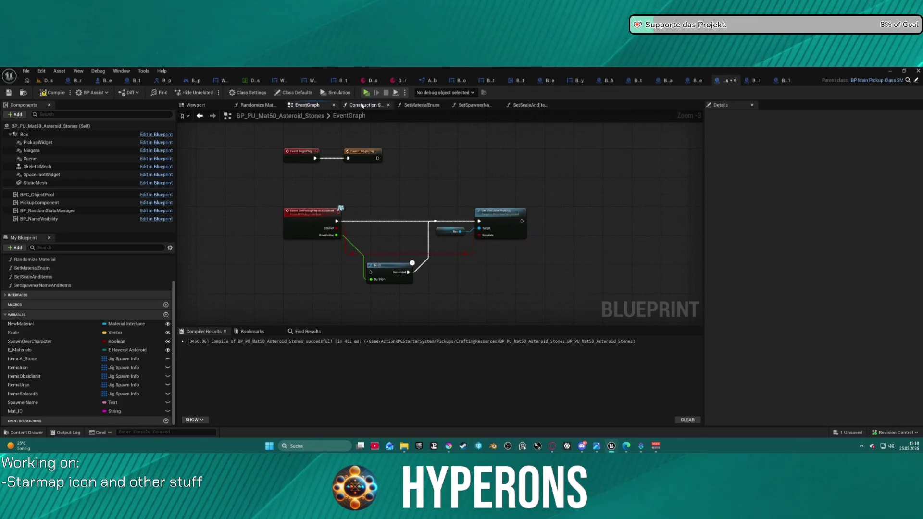
click(363, 106)
mouse_move(449, 174)
mouse_down()
mouse_move(406, 274)
mouse_move(425, 284)
mouse_move(432, 276)
mouse_move(426, 282)
mouse_move(408, 208)
mouse_move(439, 264)
mouse_move(293, 276)
mouse_move(354, 264)
mouse_move(282, 277)
mouse_move(247, 185)
mouse_up()
scroll(251, 181, up, 3)
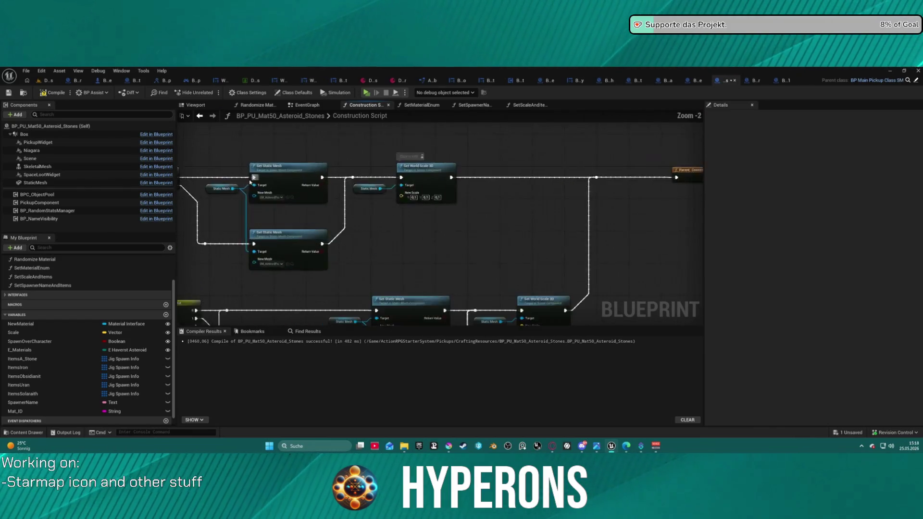
- Pan the construction script to Set Material, Set World Rotation and Get Material, and inspect PickupComponent
scroll(250, 181, up, 1)
drag(558, 210, 452, 202)
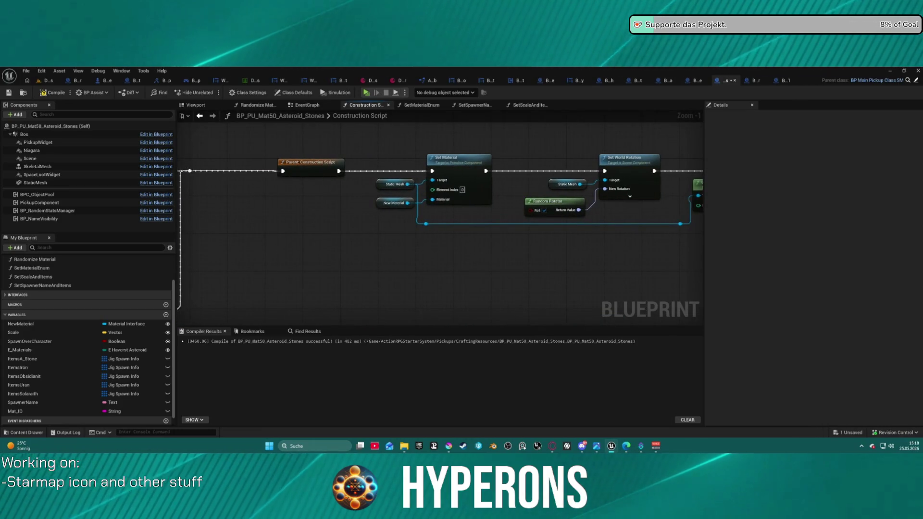
drag(452, 202, 378, 215)
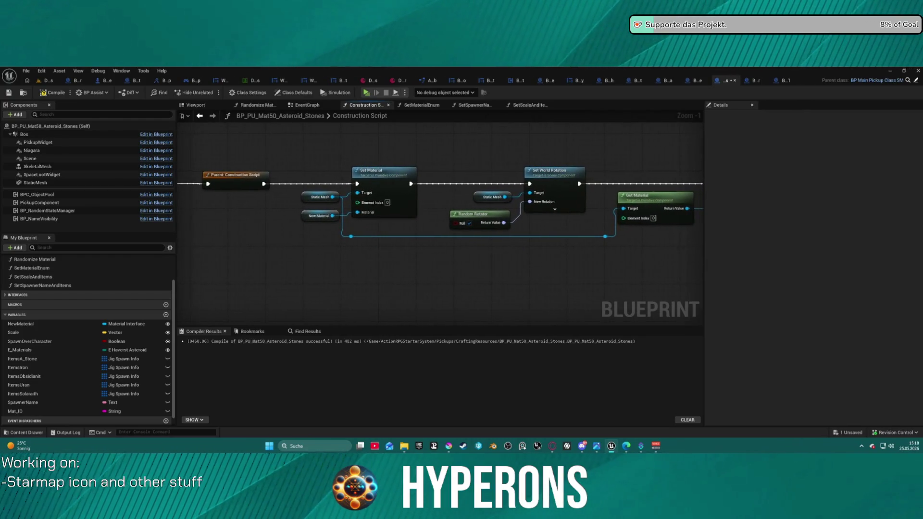
click(39, 203)
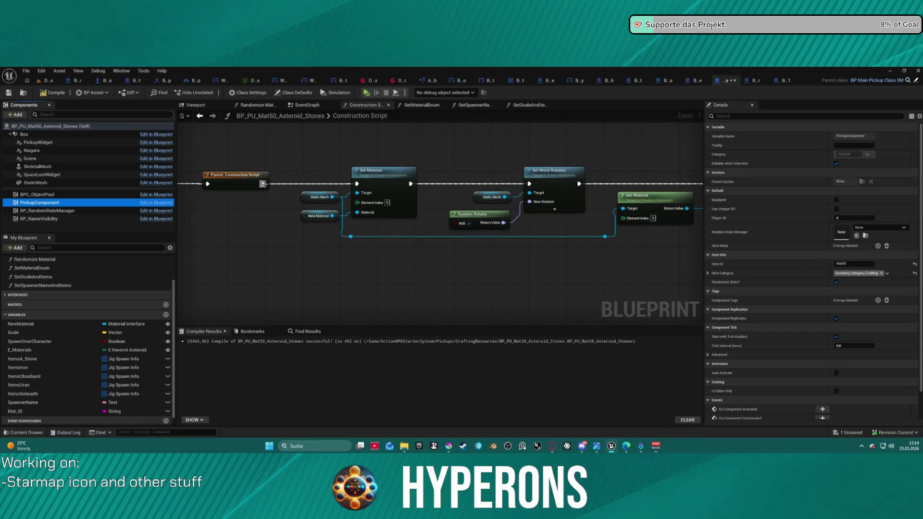
- Move the Set Material node and its New Material getter higher up the graph
click(262, 183)
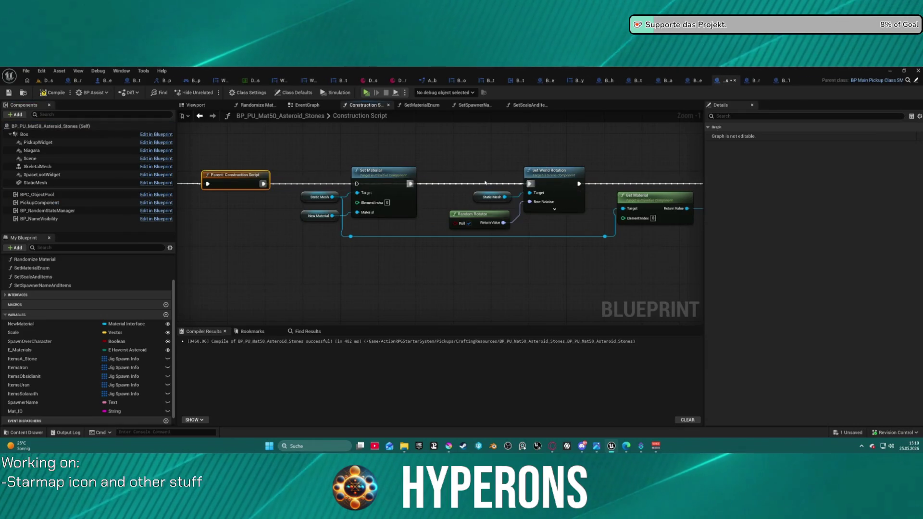
mouse_move(385, 170)
mouse_down()
mouse_move(389, 256)
mouse_move(393, 229)
mouse_move(374, 123)
mouse_up()
click(317, 215)
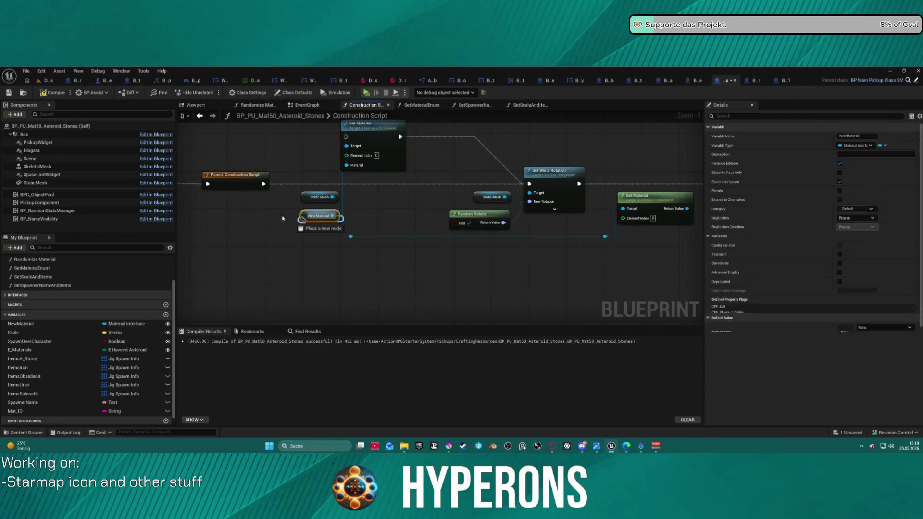
mouse_move(332, 216)
mouse_down()
mouse_move(314, 215)
mouse_move(284, 133)
mouse_up()
click(284, 217)
- Pan along the construction script chain, then view the static mesh's material choices
drag(438, 185, 225, 199)
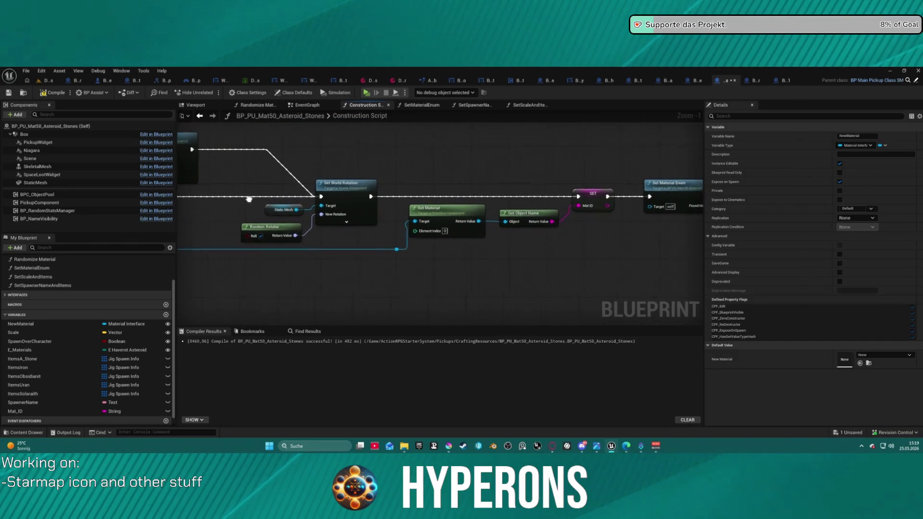
mouse_move(562, 206)
mouse_down()
mouse_move(278, 207)
mouse_move(407, 214)
mouse_up()
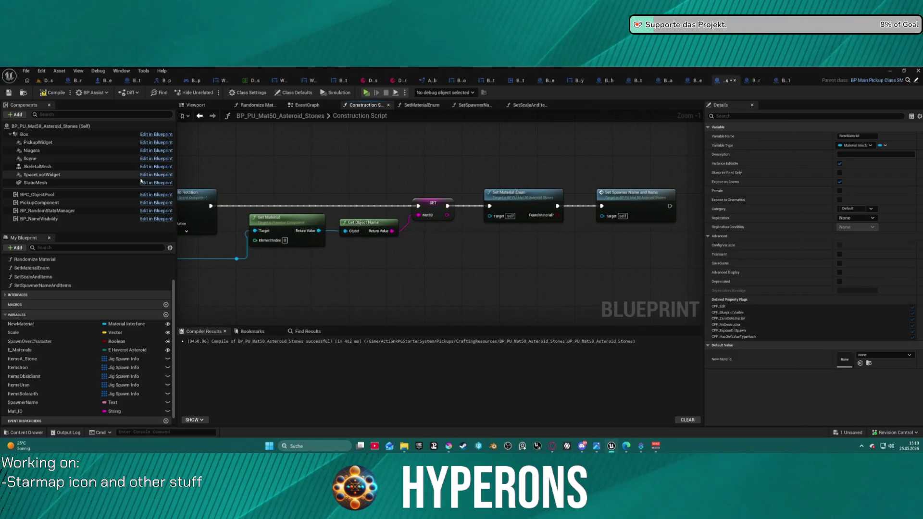
drag(179, 192, 309, 194)
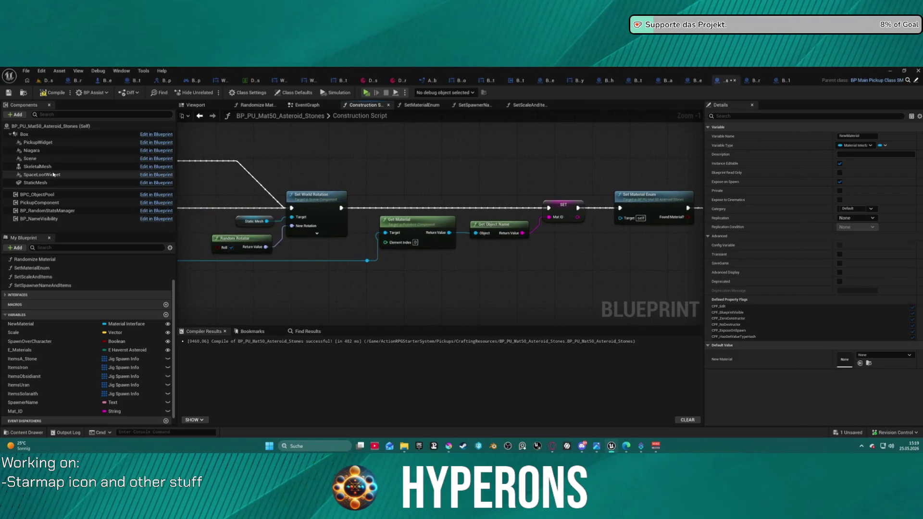
click(35, 183)
click(868, 275)
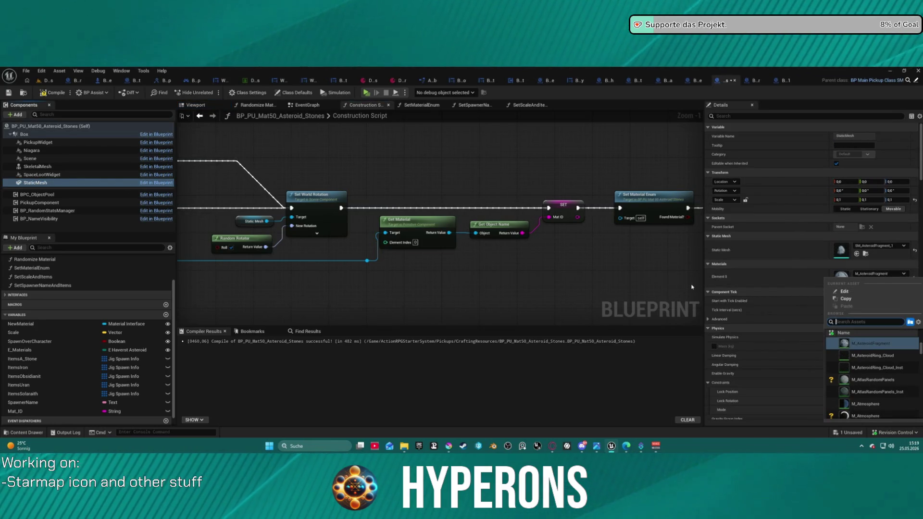
text(asteroin)
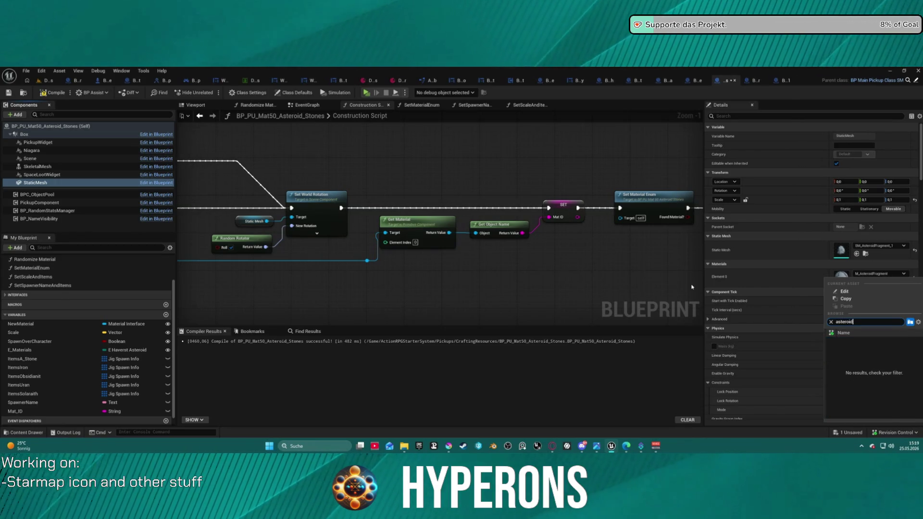
key(BackSpace)
text(d st)
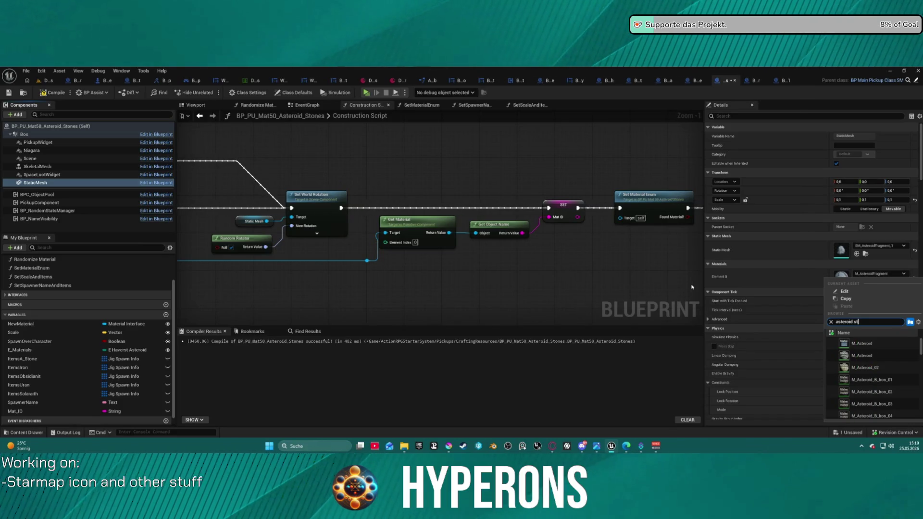
text(ion)
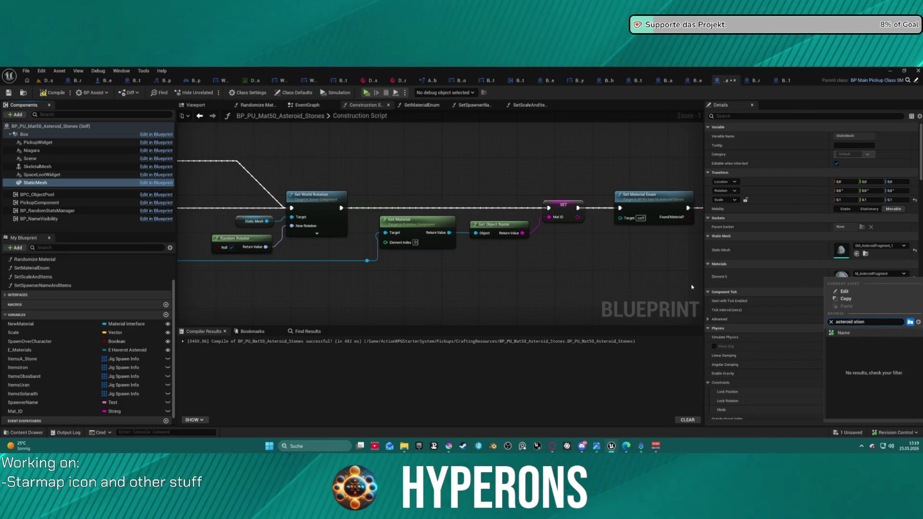
key(BackSpace)
key(BackSpace)
text(a)
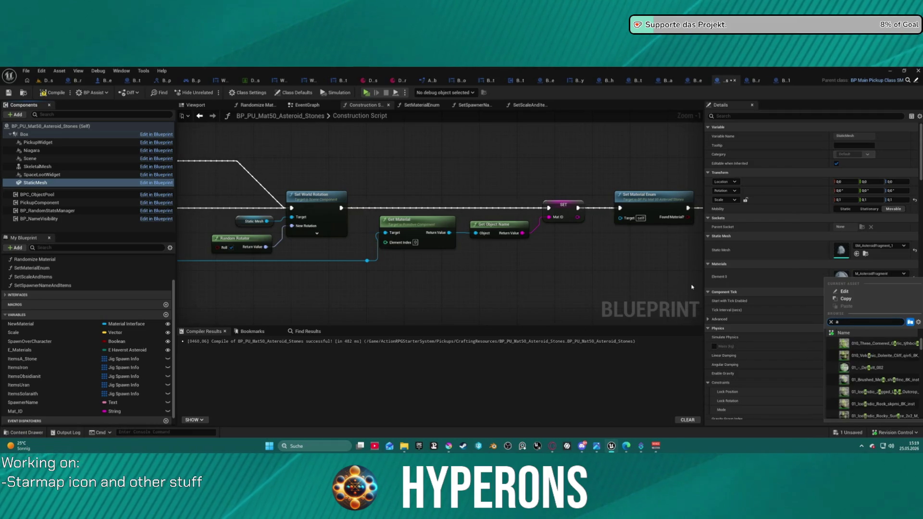
text(_stone)
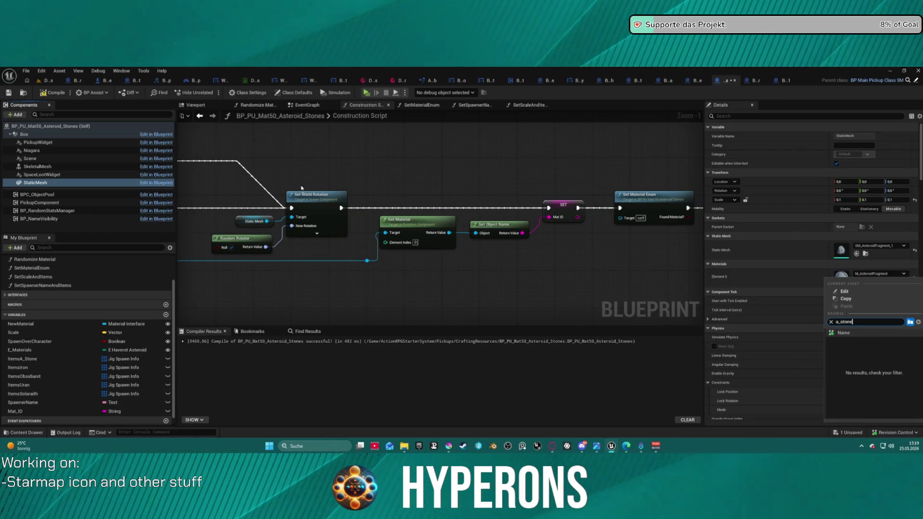
key(Escape)
key(ctrl+space)
key(ctrl+space)
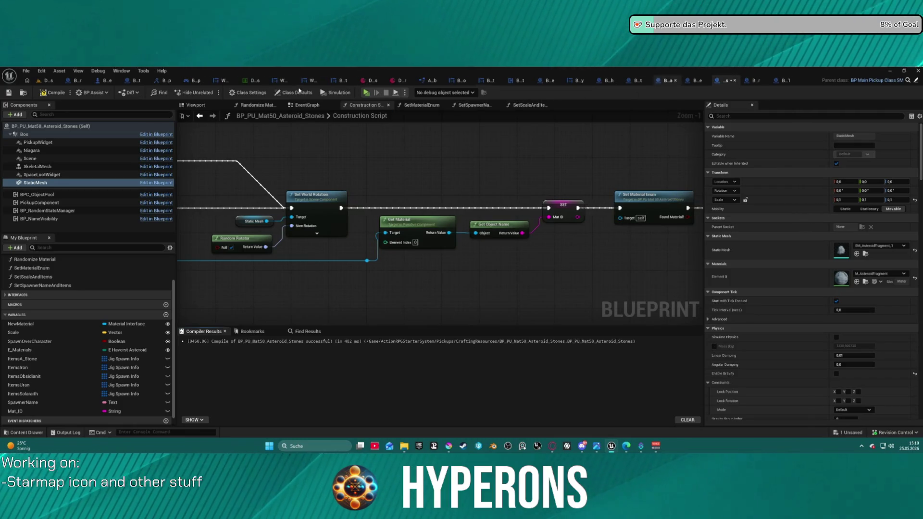
click(407, 82)
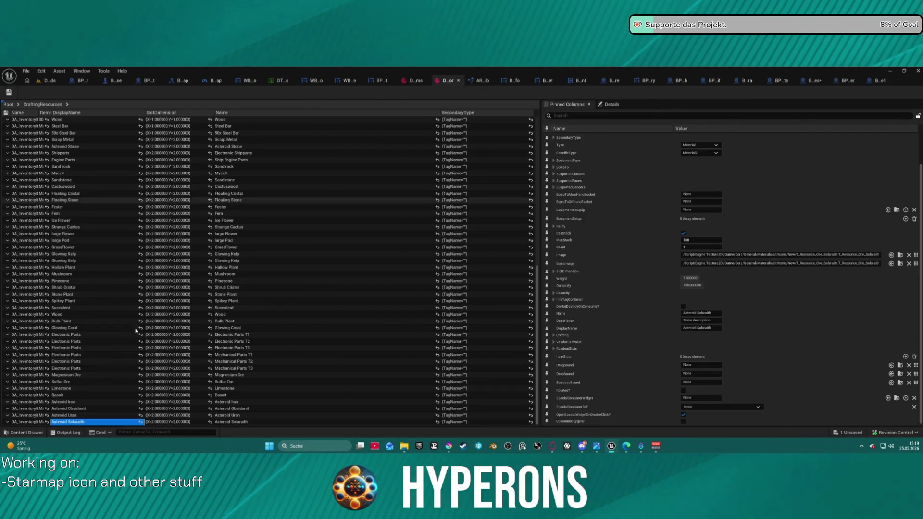
click(899, 256)
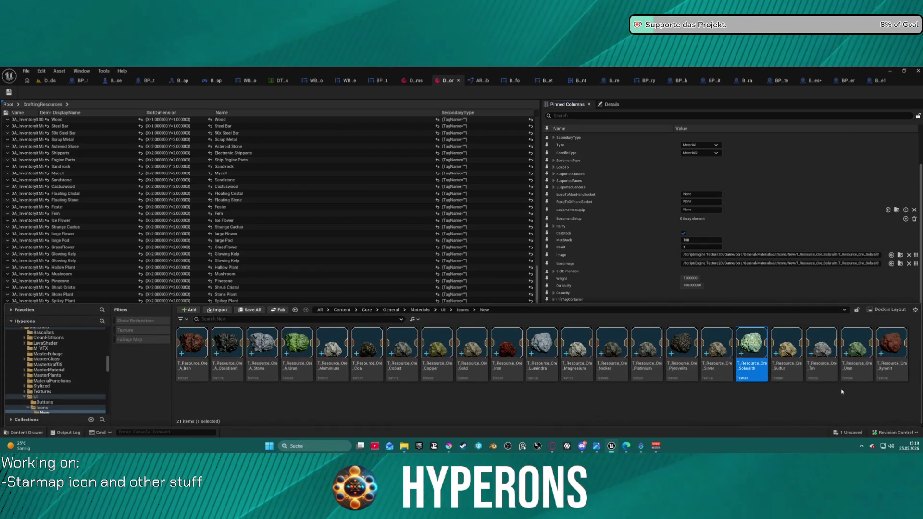
click(259, 340)
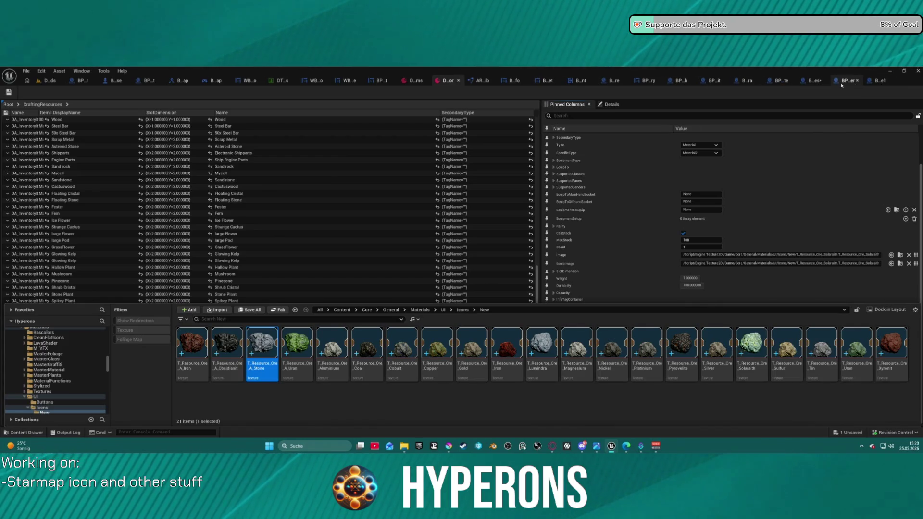
click(814, 81)
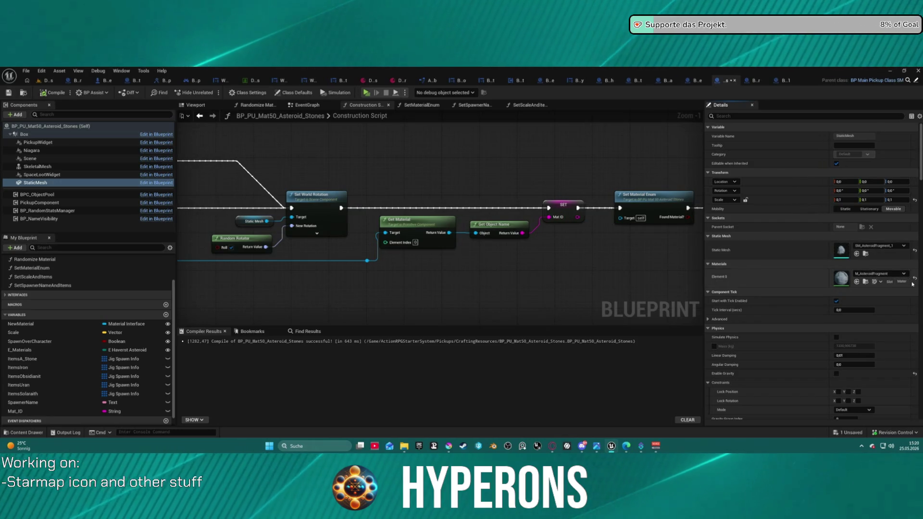
- Try M_AsteroidRing_Cloud on the static mesh's Element 0, then undo it
click(877, 273)
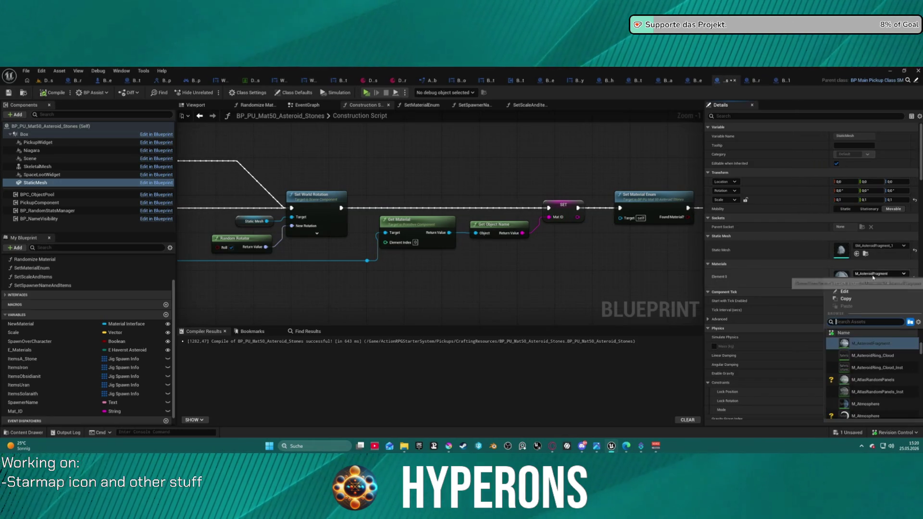
click(867, 354)
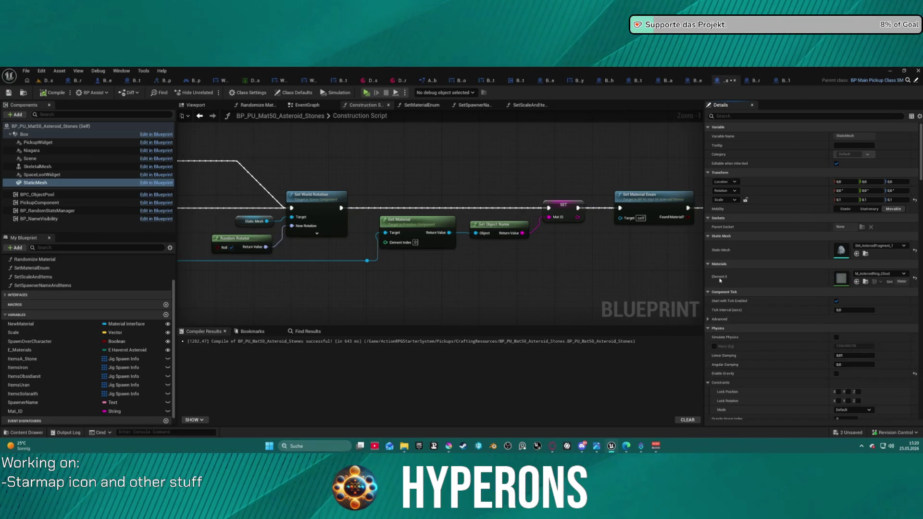
key(ctrl+z)
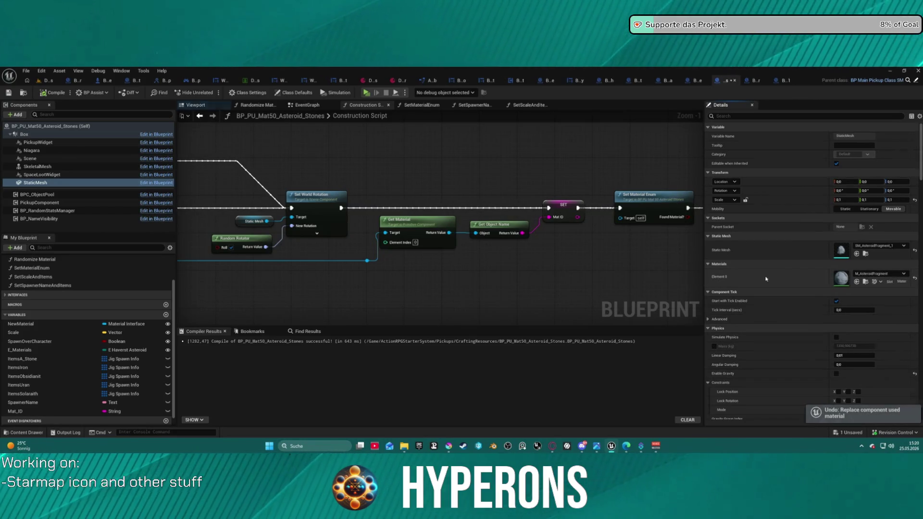
- Close an unneeded blueprint tab and switch to BP_PU_Mat94_Asteroid_Xyronit
key(ctrl+space)
key(ctrl+space)
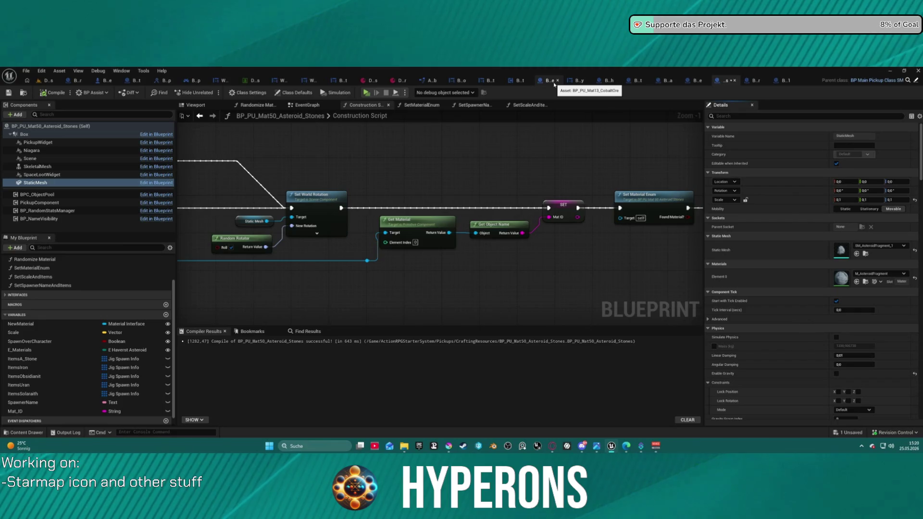
middle_click(616, 83)
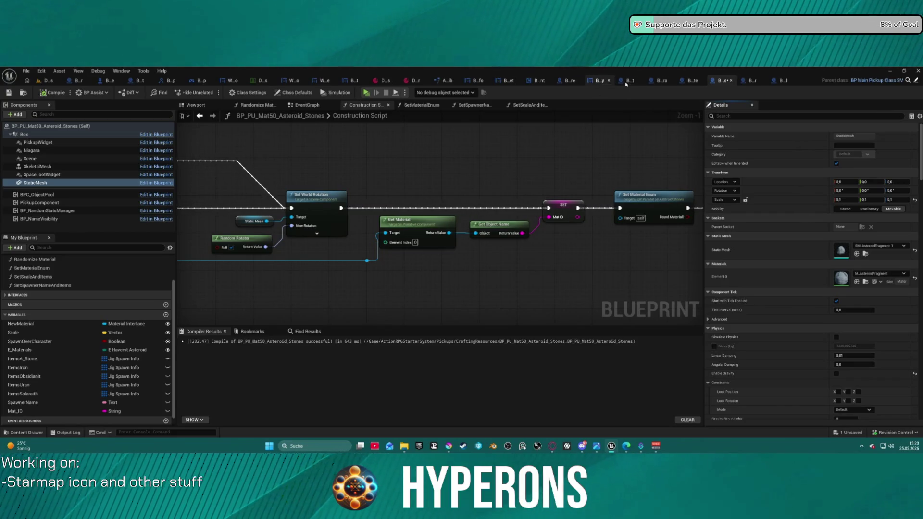
click(626, 83)
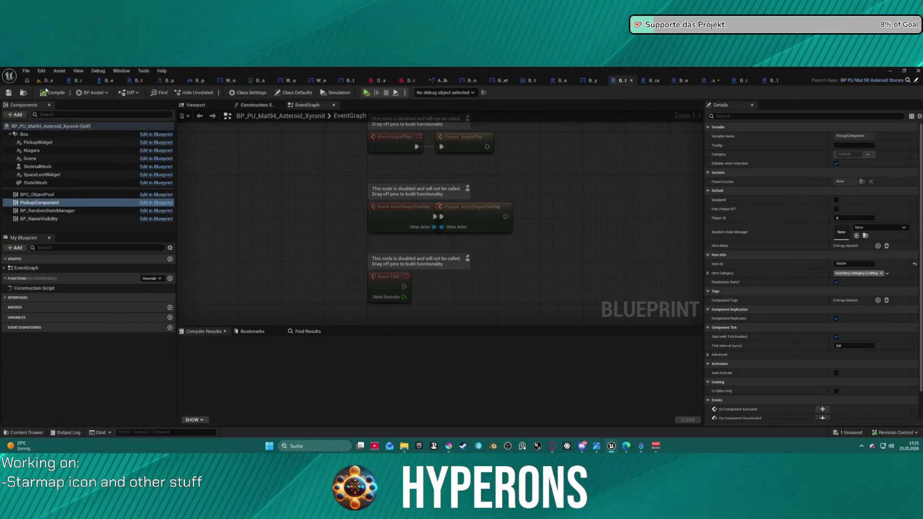
- Apply M_Asteroid_M_Xyronit_01 to the Xyronit rock's Element 0 and view it in 3D
click(35, 182)
click(195, 105)
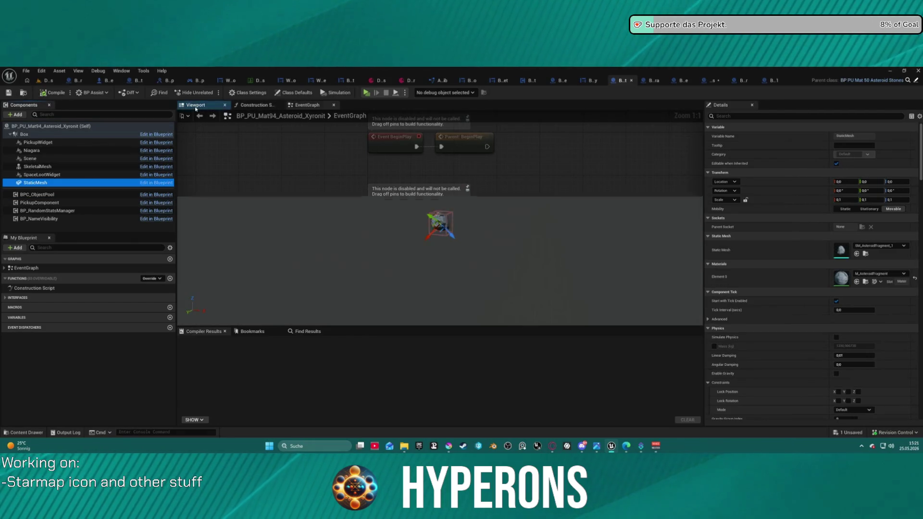
click(897, 246)
click(896, 246)
click(871, 273)
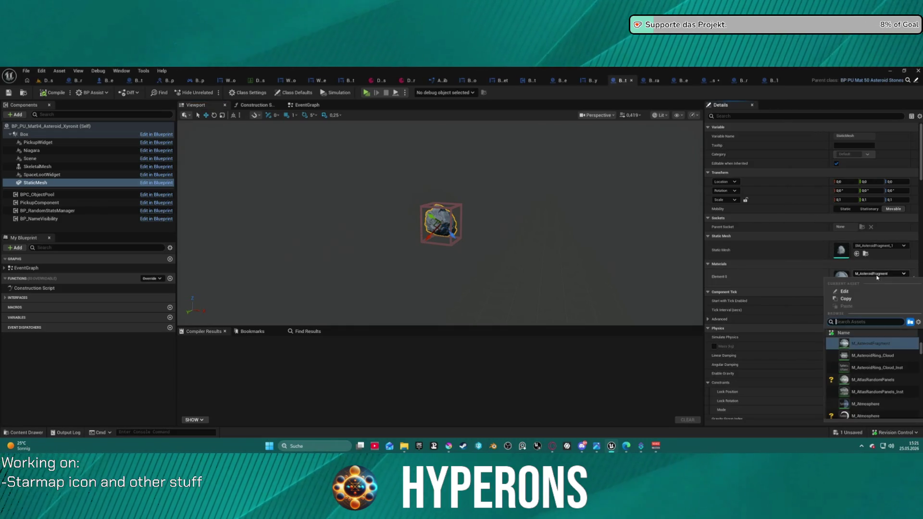
text(xyronit)
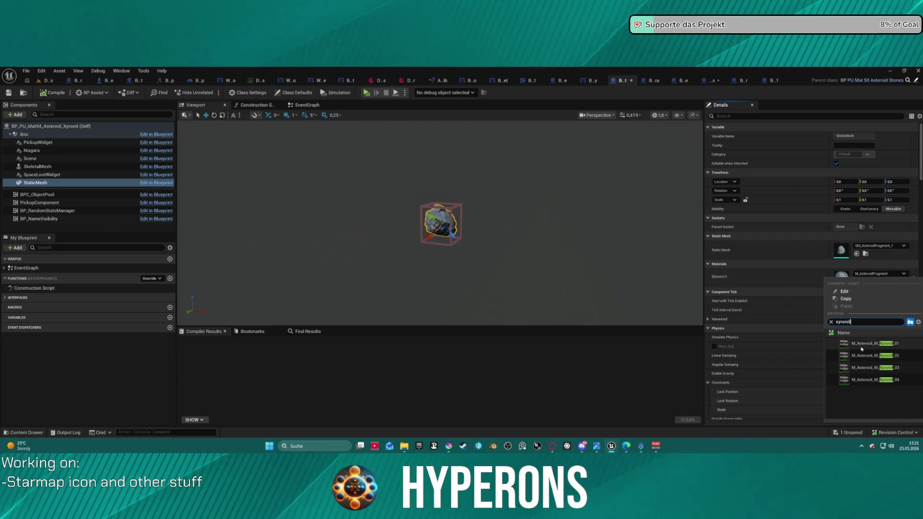
click(845, 344)
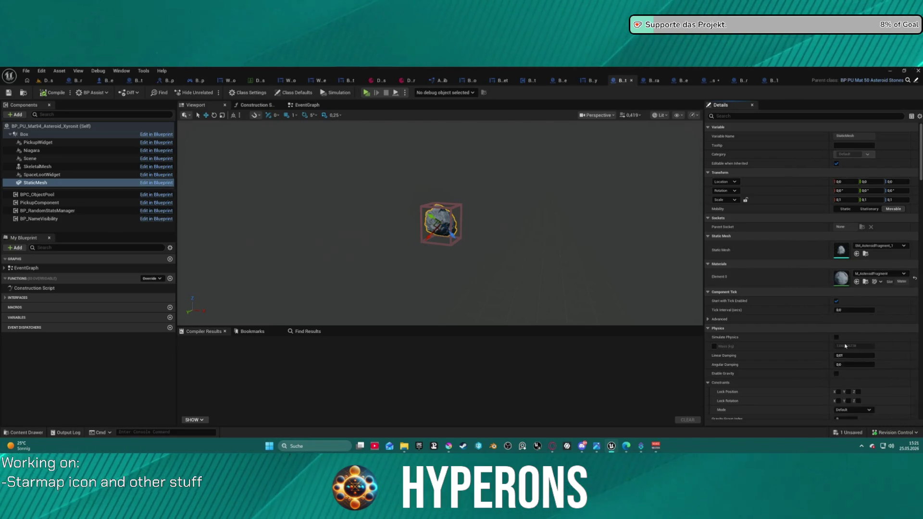
scroll(481, 217, up, 8)
scroll(434, 185, down, 6)
scroll(476, 201, up, 6)
scroll(476, 201, down, 4)
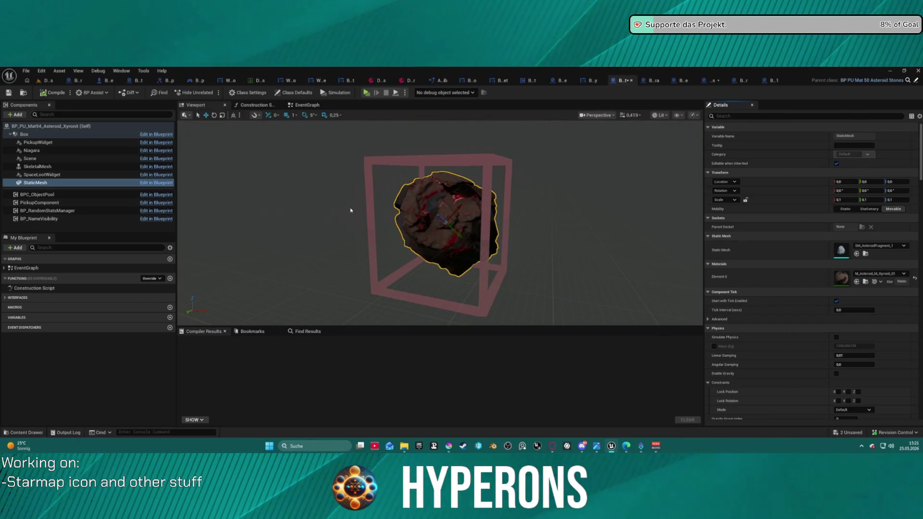
mouse_move(618, 195)
mouse_down()
mouse_move(618, 182)
mouse_move(644, 197)
mouse_move(557, 200)
mouse_move(411, 251)
mouse_up()
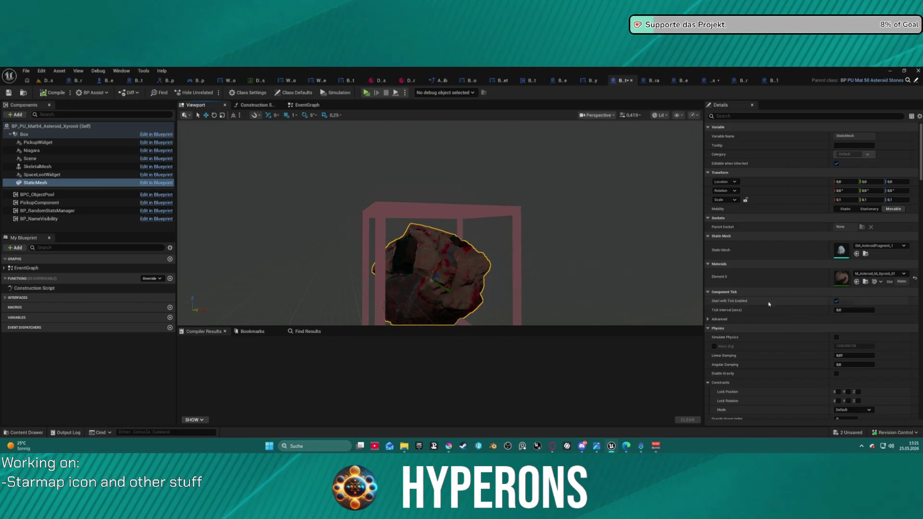
- Swap the rock's static mesh to SM_AsteroidMineral_1
click(872, 246)
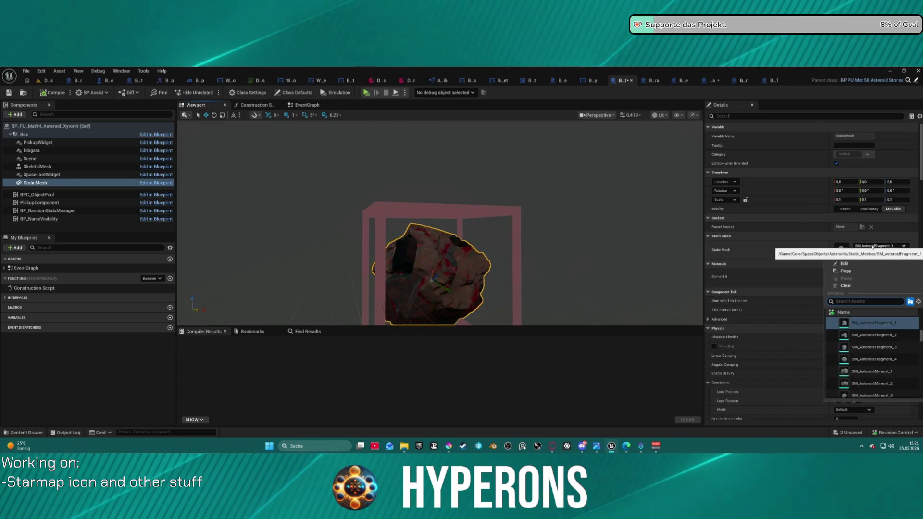
text(at min)
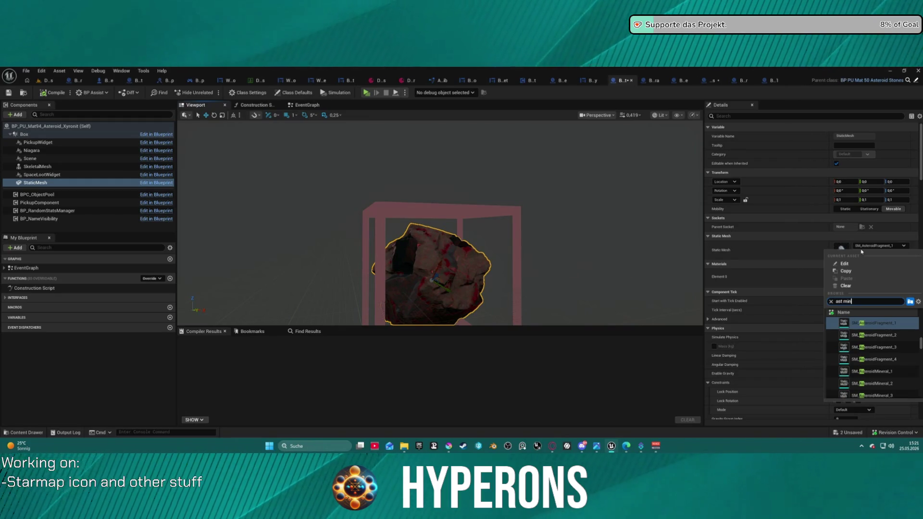
click(868, 323)
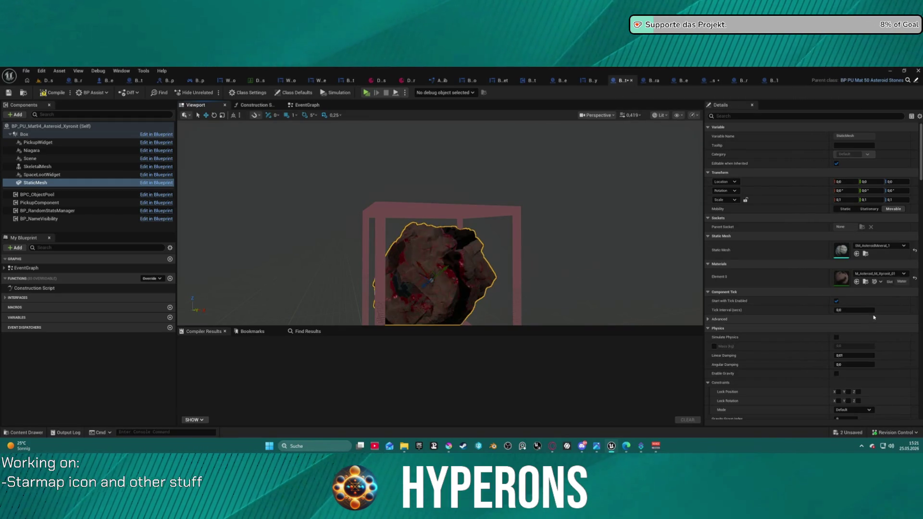
scroll(614, 261, down, 3)
mouse_move(614, 262)
mouse_down()
mouse_move(591, 269)
mouse_move(605, 288)
mouse_up()
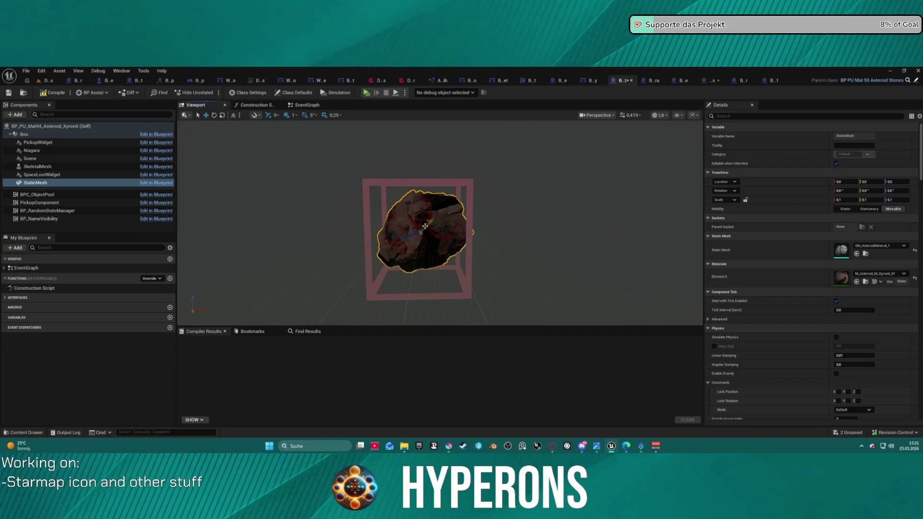
- Change the static mesh to SM_AsteroidMineral_3, leaving the Element 0 material unchanged
click(870, 246)
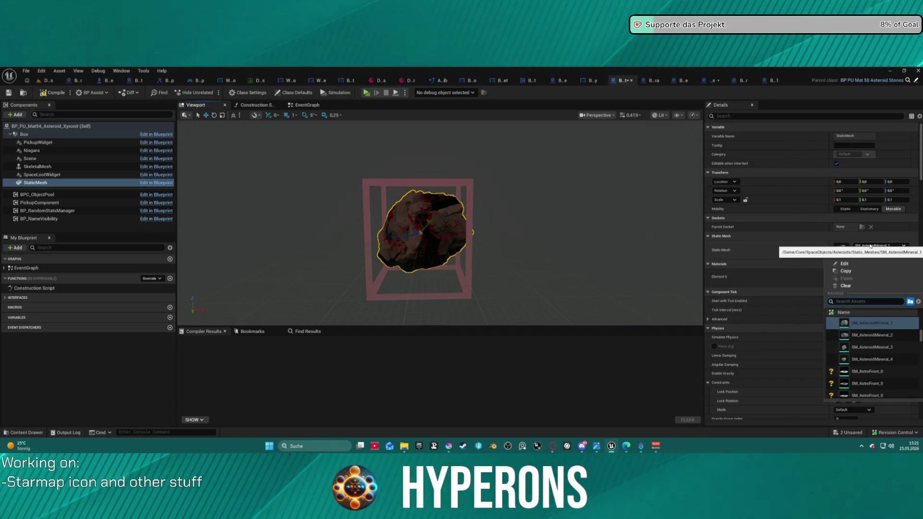
click(871, 348)
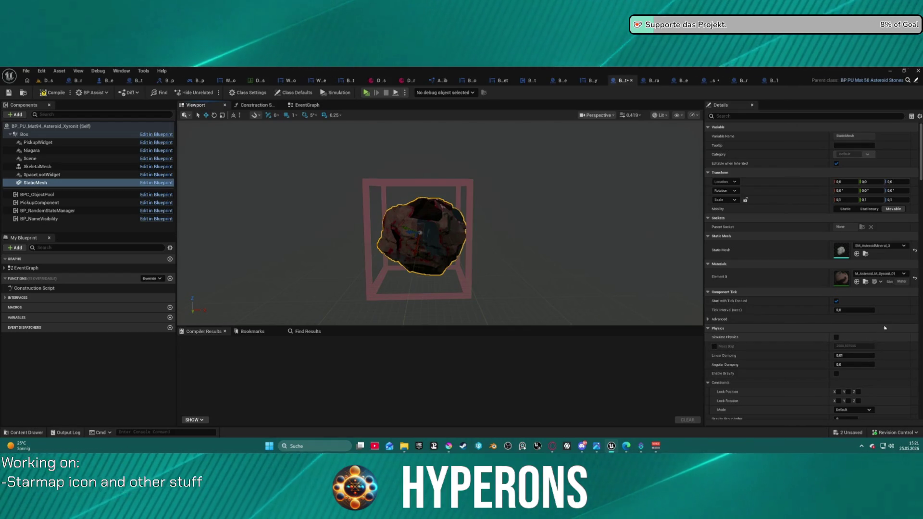
click(879, 274)
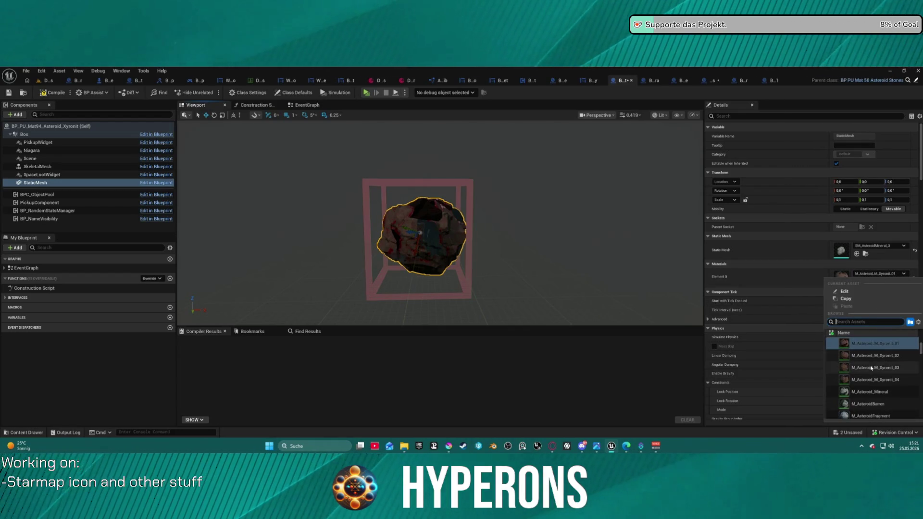
click(869, 366)
- Orbit and frame the viewport to inspect the SM_AsteroidMineral_3 rock
mouse_move(446, 223)
mouse_down()
mouse_move(464, 226)
mouse_move(435, 226)
mouse_move(500, 226)
mouse_up()
scroll(435, 226, up, 3)
scroll(461, 226, up, 5)
scroll(462, 225, down, 5)
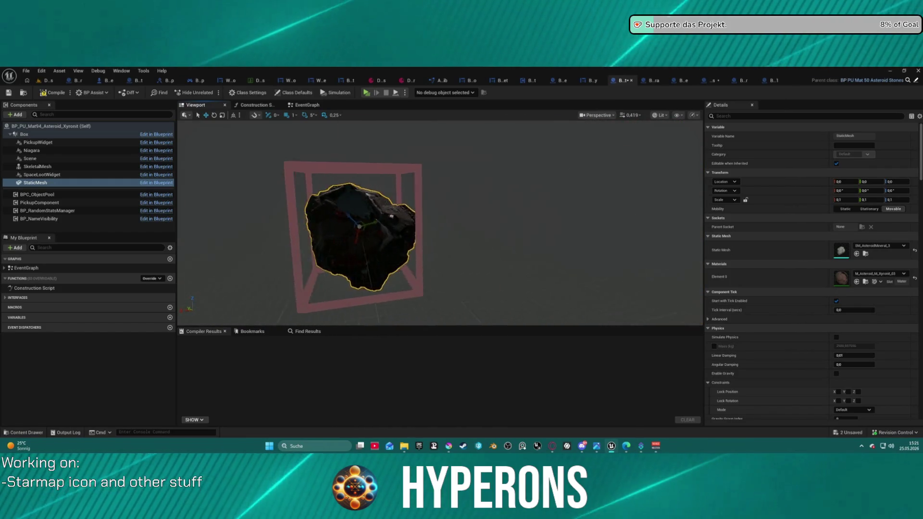
key(f)
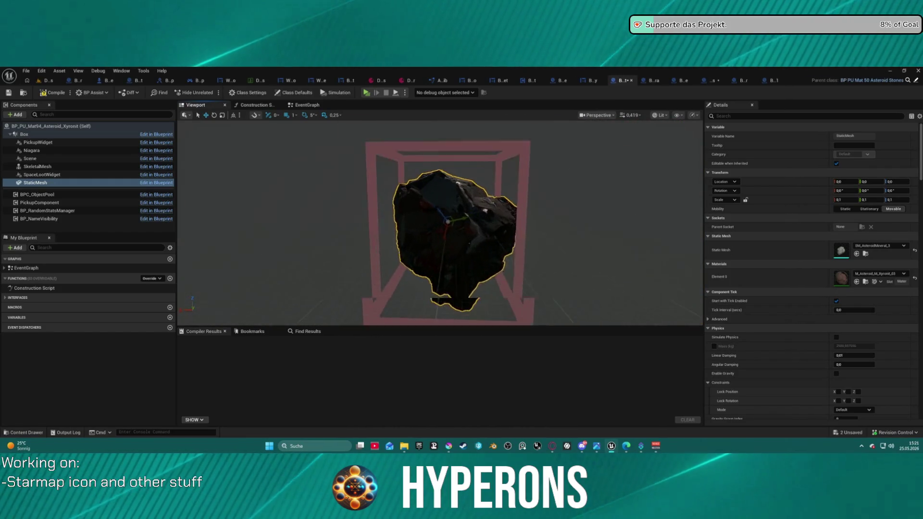
scroll(461, 226, down, 5)
drag(462, 226, 486, 226)
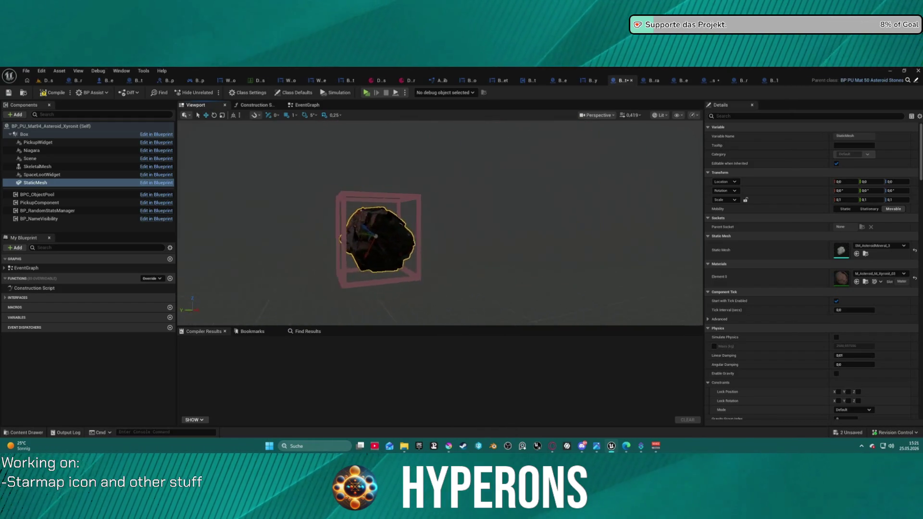
mouse_move(531, 263)
mouse_down()
mouse_move(519, 250)
mouse_move(531, 263)
mouse_up()
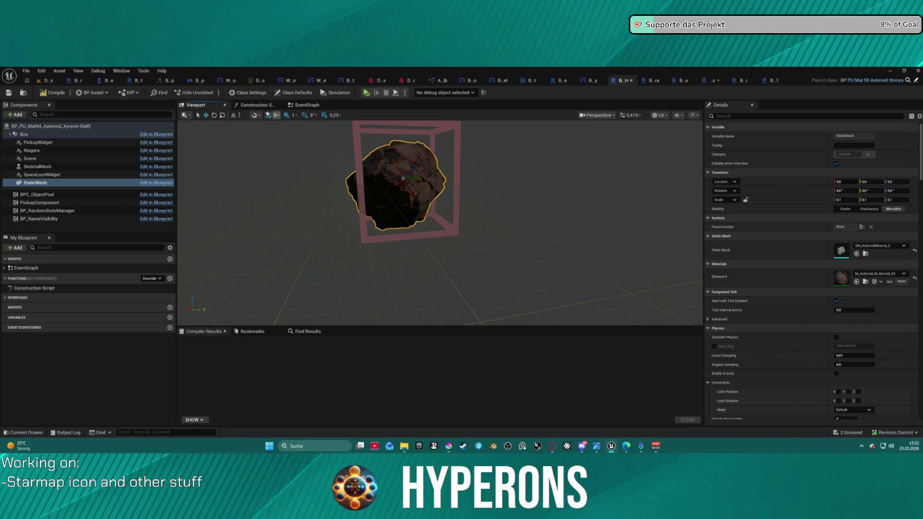
- Review the Stage1 spawner, RandomSpawner, Pyrovelite and Stones blueprint graphs
click(308, 105)
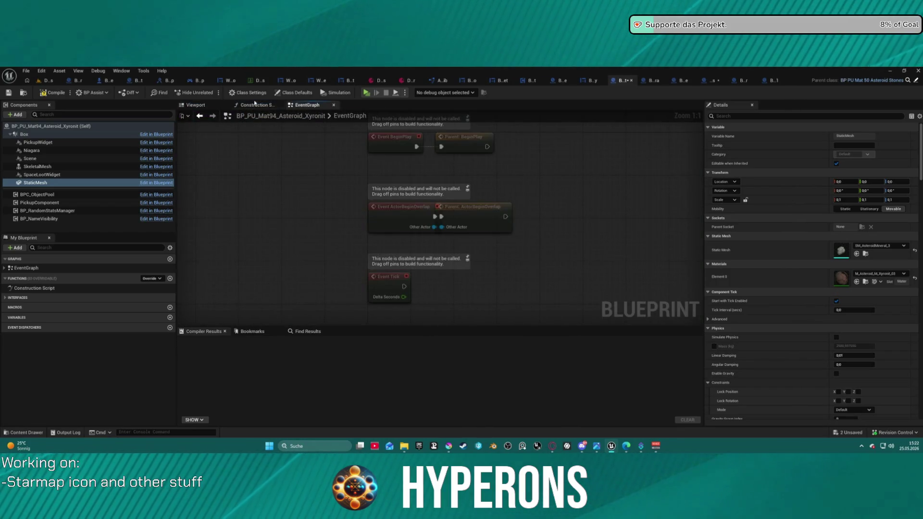
click(772, 80)
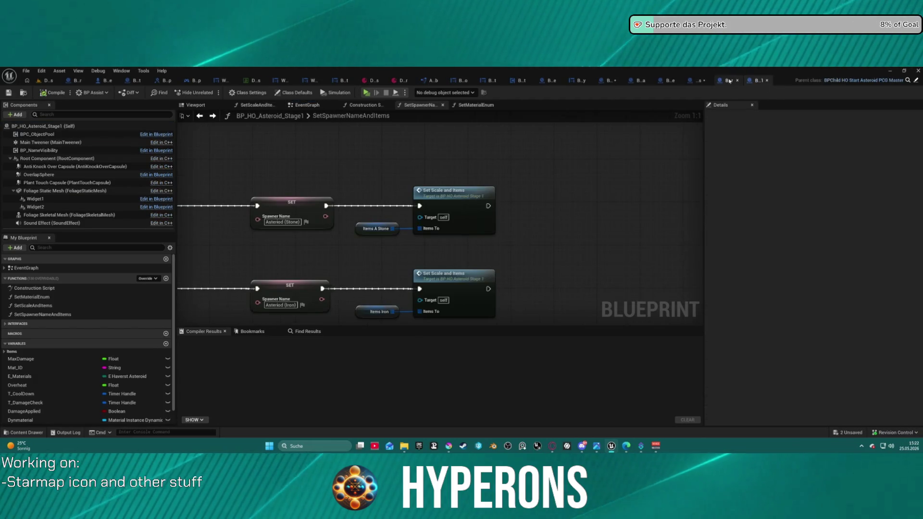
click(729, 81)
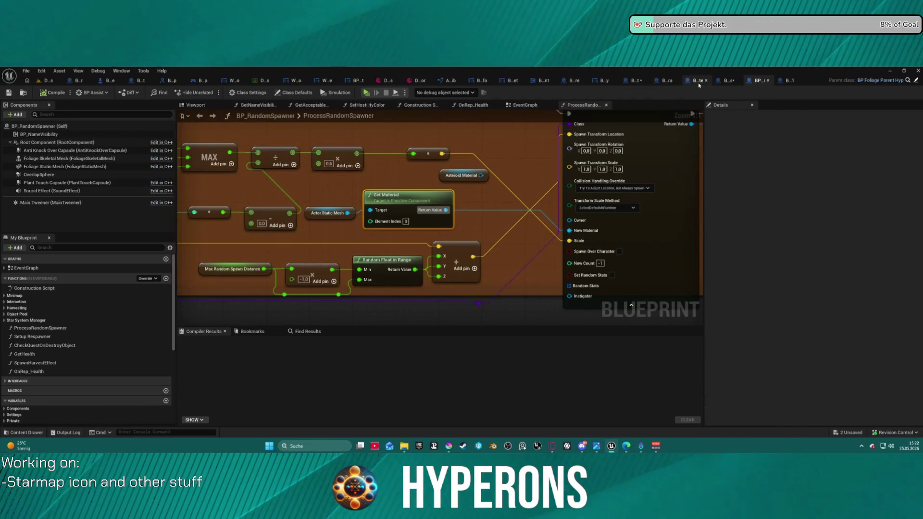
click(697, 81)
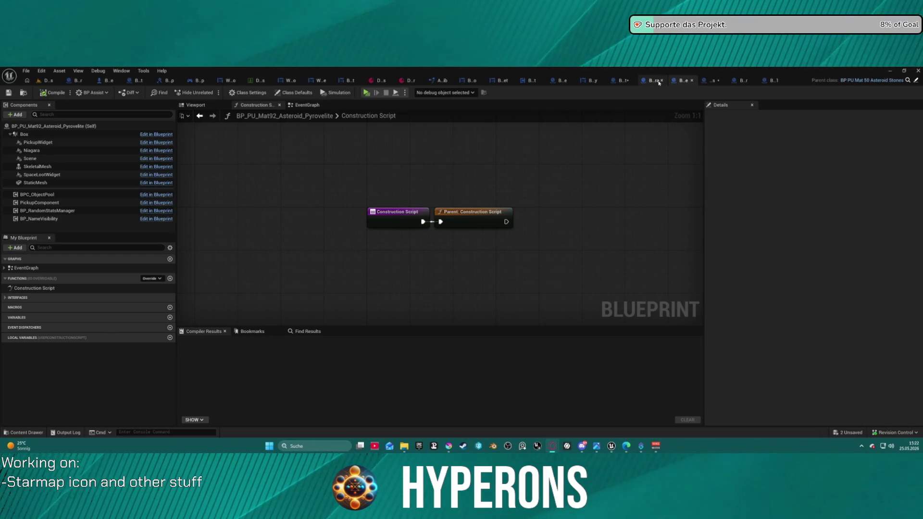
click(712, 81)
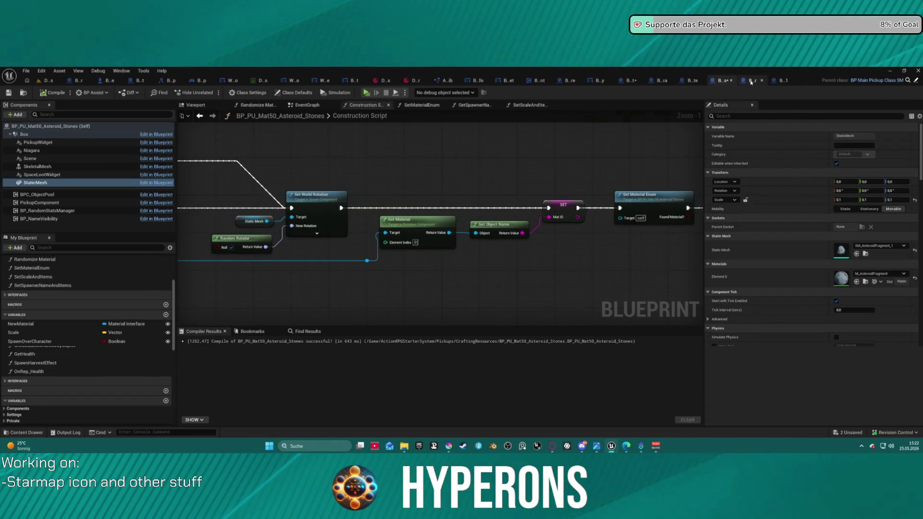
click(750, 81)
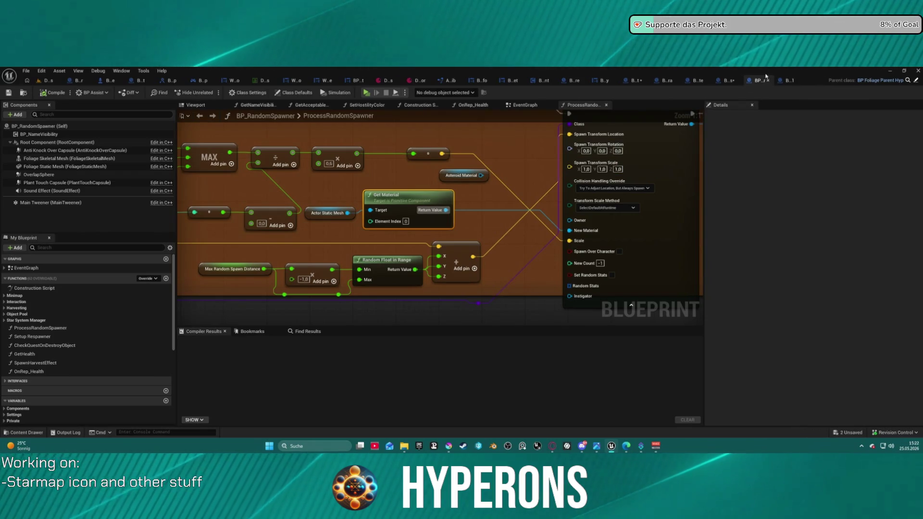
click(786, 81)
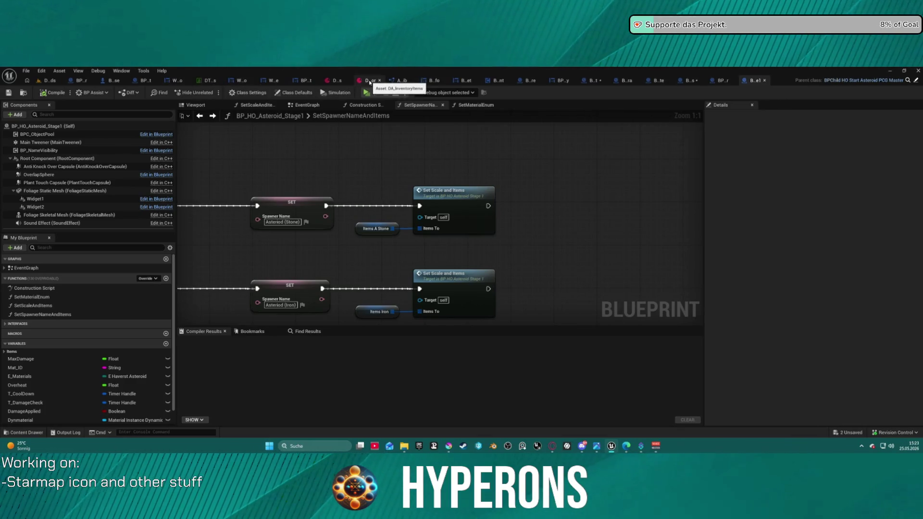
- Close ARPGBPFuncLib, BP_PickupInfo, BP_OnHoverTooltipWidget, BP_InventoryComponent, BP_MainInventory and BP_RandomSpawner
click(411, 81)
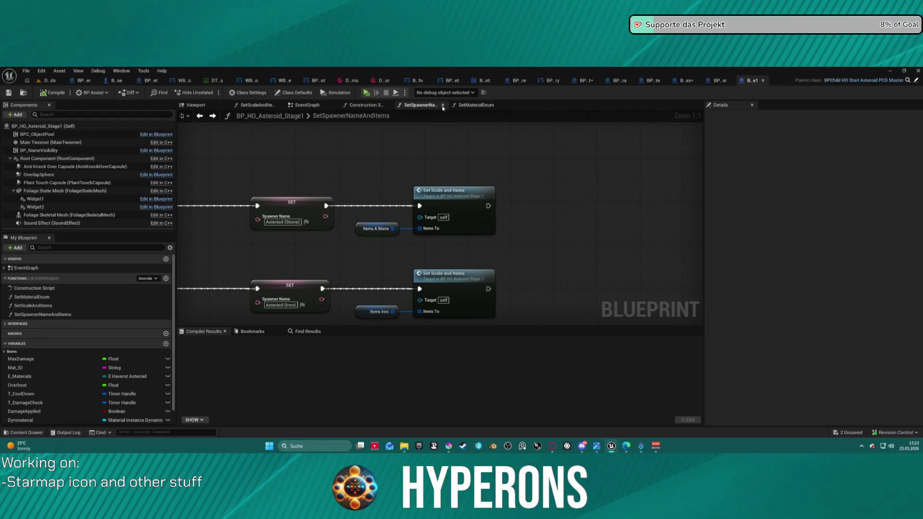
click(428, 80)
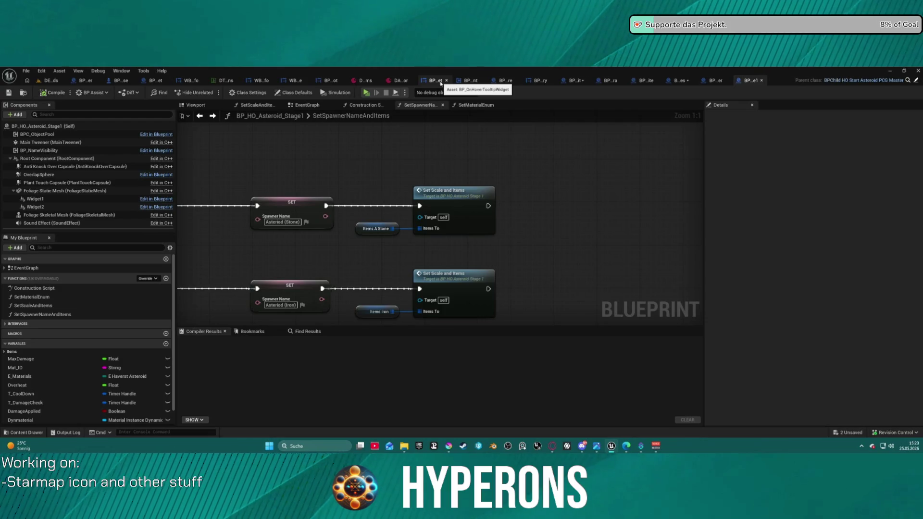
click(448, 83)
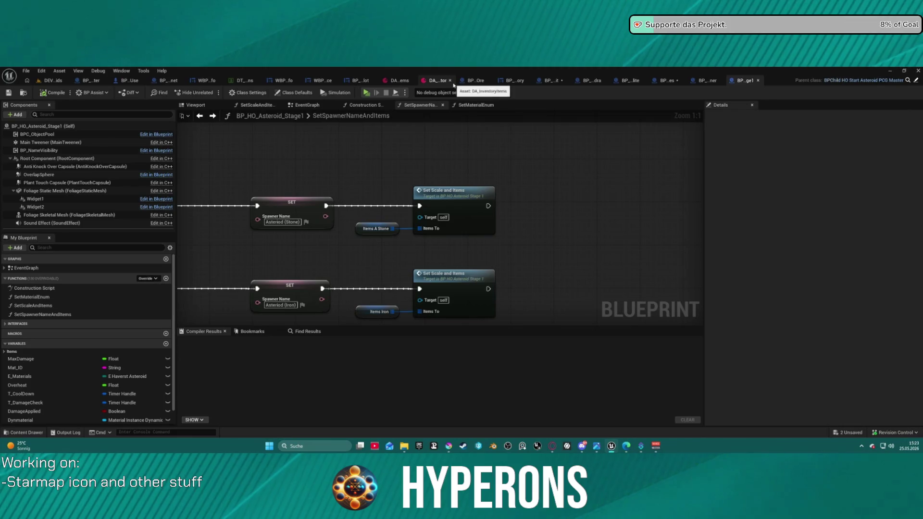
click(467, 80)
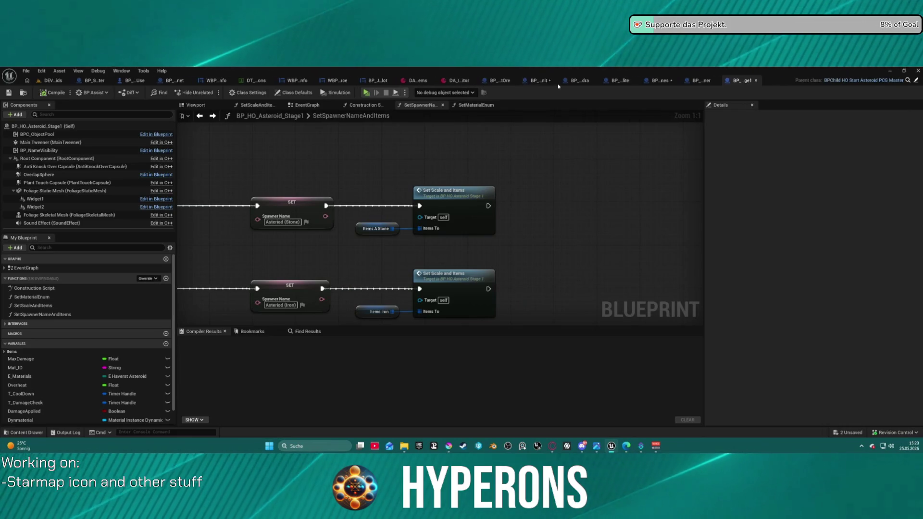
click(526, 80)
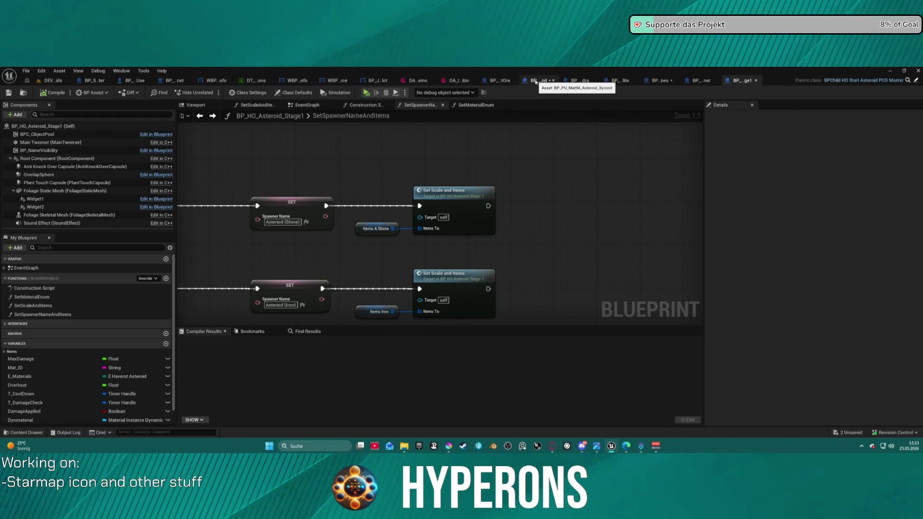
middle_click(707, 80)
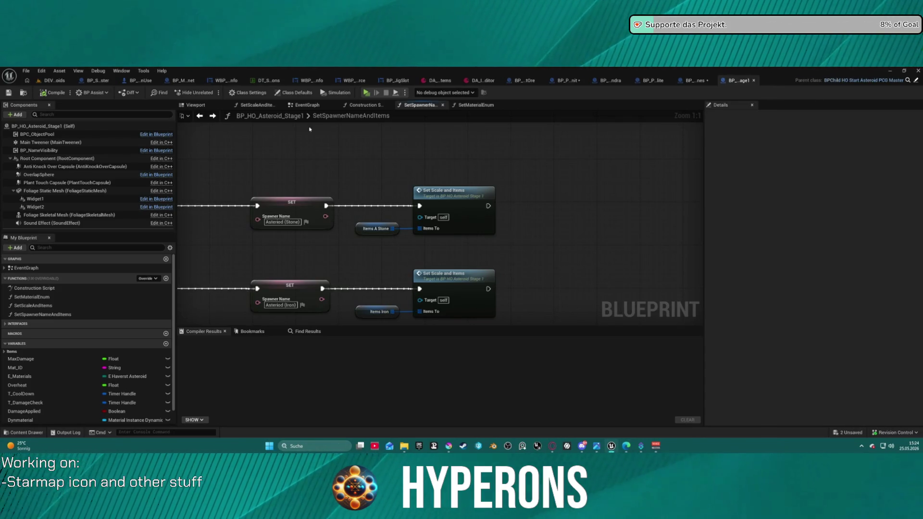
- Bring the Stones construction script's Branch, Switch and Set Material nodes into view
click(687, 84)
mouse_move(569, 130)
mouse_down()
mouse_move(535, 149)
mouse_move(640, 137)
mouse_up()
drag(231, 185, 337, 179)
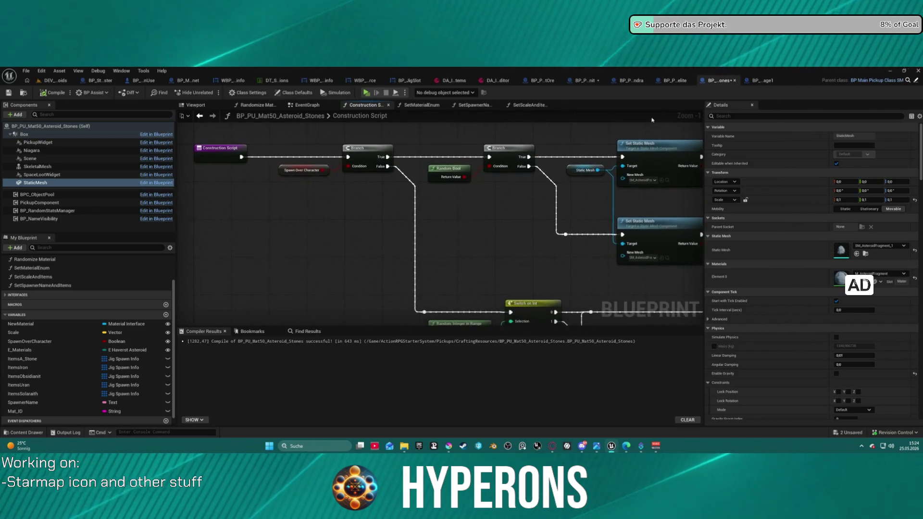
scroll(336, 179, down, 1)
mouse_move(269, 183)
mouse_down()
mouse_move(348, 179)
mouse_move(239, 177)
mouse_up()
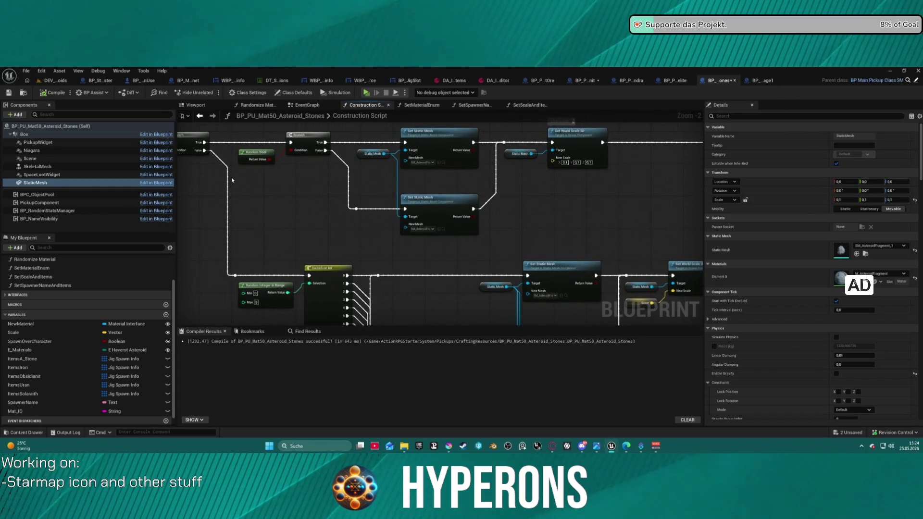
scroll(314, 208, down, 2)
mouse_move(313, 208)
mouse_down()
mouse_move(319, 249)
mouse_move(320, 201)
mouse_up()
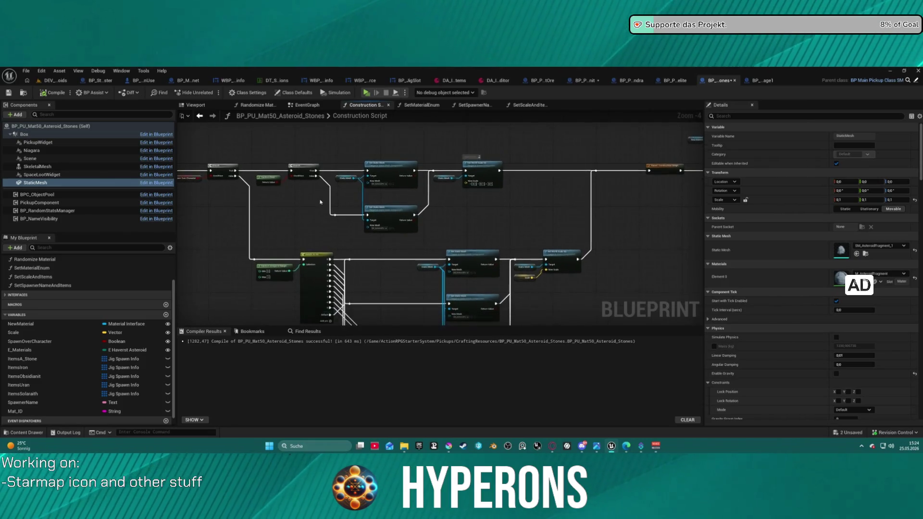
scroll(339, 185, up, 3)
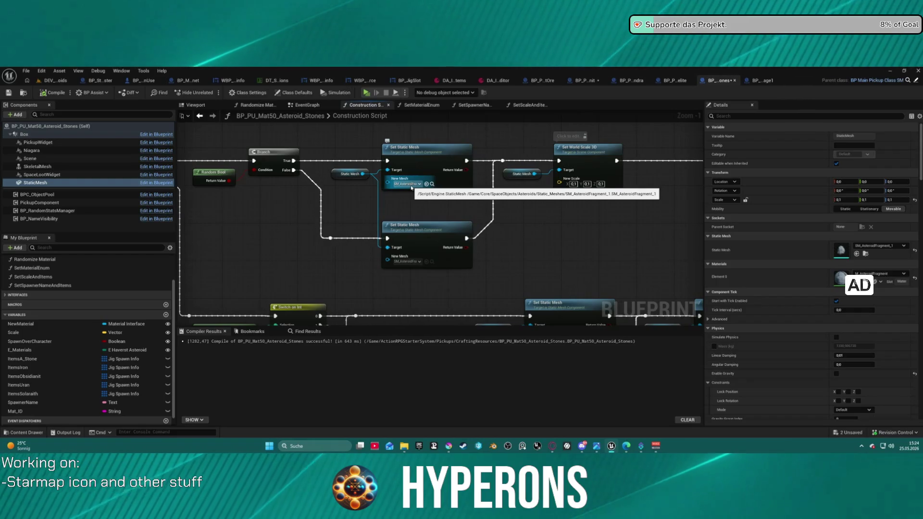
scroll(325, 188, down, 3)
mouse_move(331, 189)
mouse_down()
mouse_move(434, 177)
mouse_move(399, 212)
mouse_move(269, 226)
mouse_move(274, 240)
mouse_move(332, 144)
mouse_move(371, 163)
mouse_move(375, 176)
mouse_up()
scroll(398, 211, up, 2)
- Wire the Branch True output into Set World Scale 3D
click(222, 151)
right_click(575, 150)
click(455, 143)
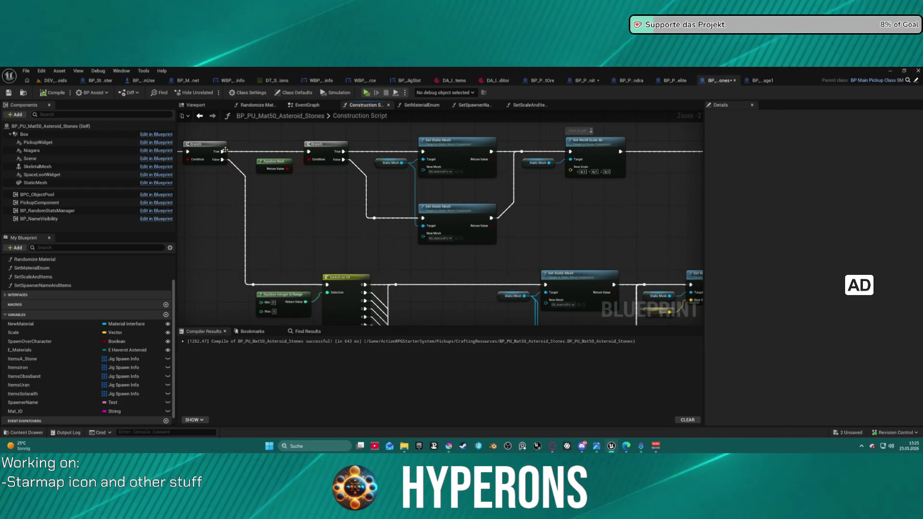
drag(222, 151, 570, 153)
mouse_move(224, 159)
mouse_down()
mouse_move(298, 178)
mouse_move(481, 259)
mouse_move(676, 287)
mouse_move(700, 276)
mouse_move(645, 284)
mouse_move(480, 230)
mouse_move(288, 120)
mouse_up()
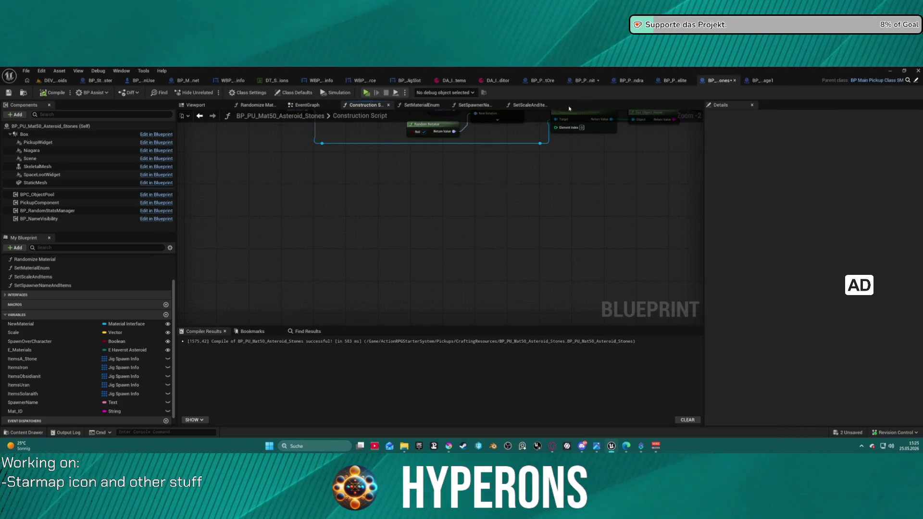
click(584, 81)
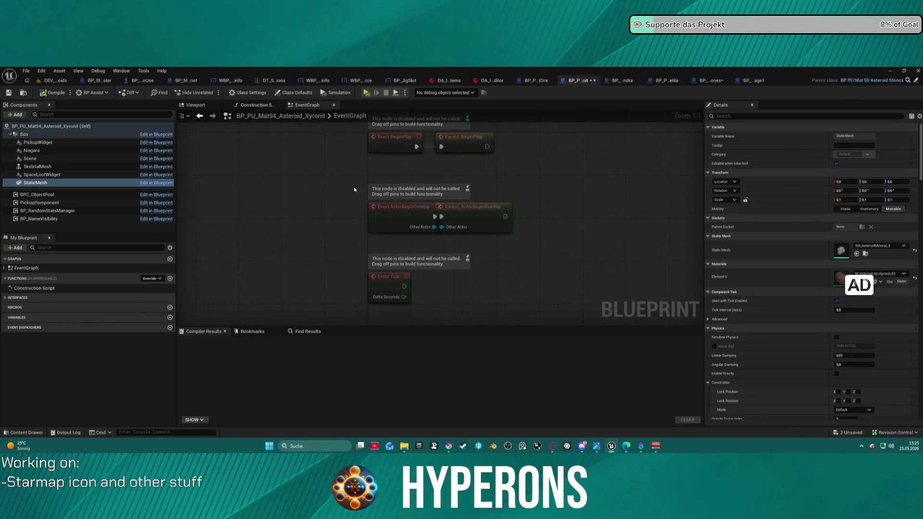
- Compile the Xyronit pickup repeatedly to re-randomize the rock in the 3D preview
click(203, 105)
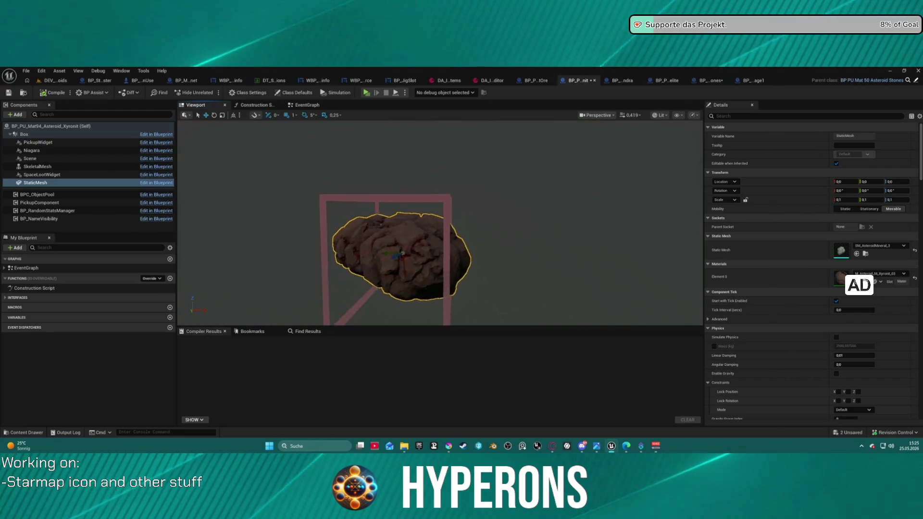
scroll(490, 199, down, 5)
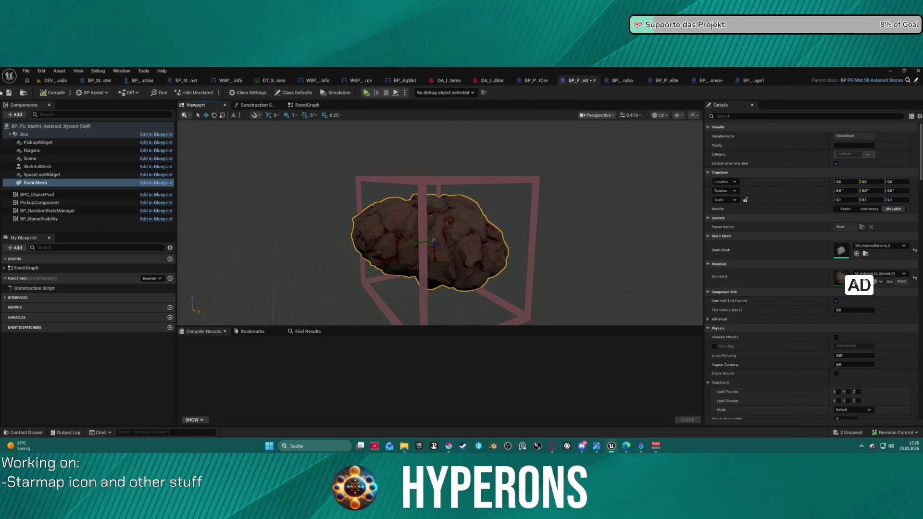
key(F7)
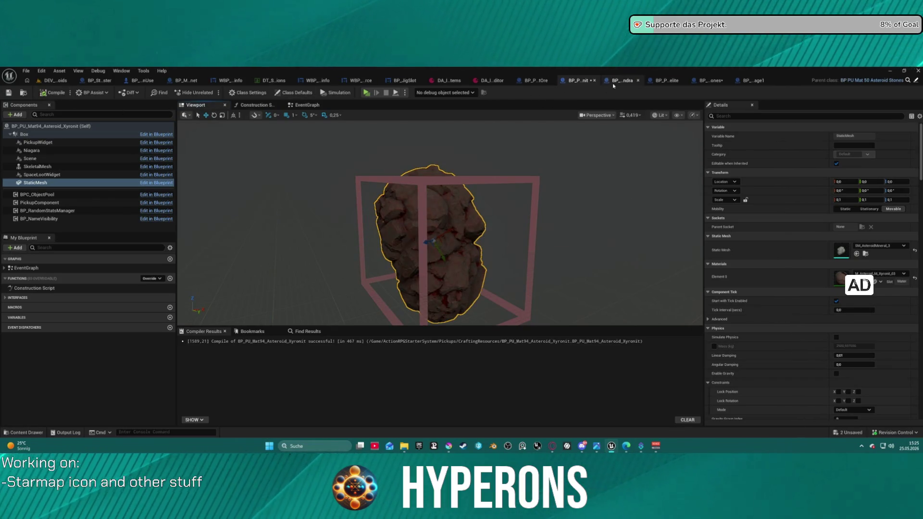
click(52, 95)
click(51, 95)
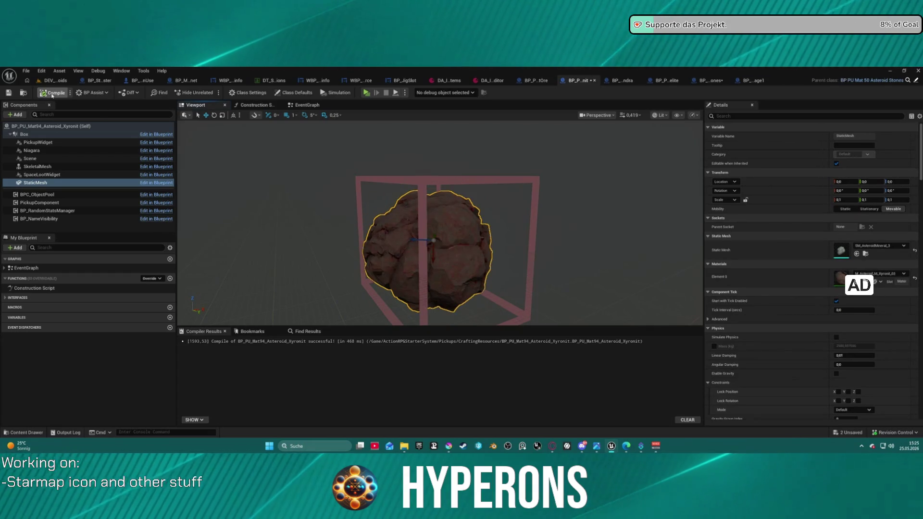
click(52, 95)
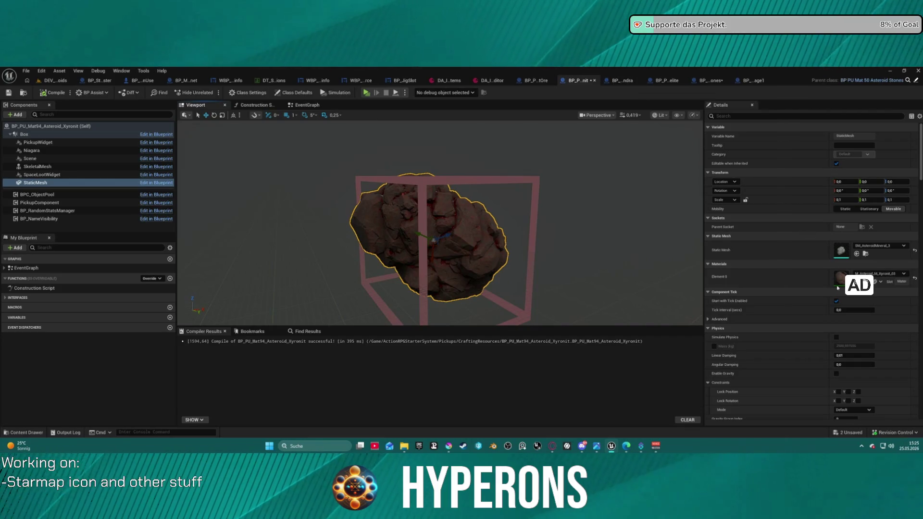
- Set Static Mesh to SM_AsteroidMineral_1 and Element 0 to M_Asteroid_M_Xyronit_01
click(878, 245)
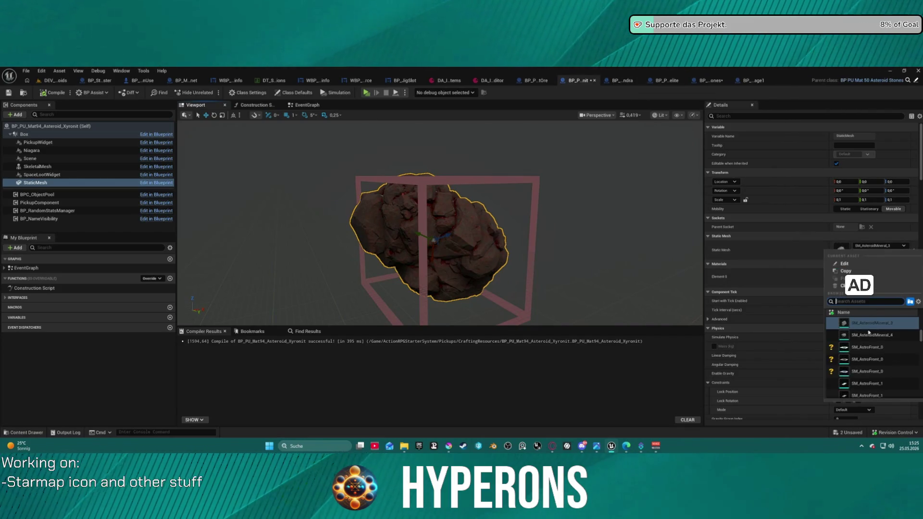
scroll(870, 334, up, 3)
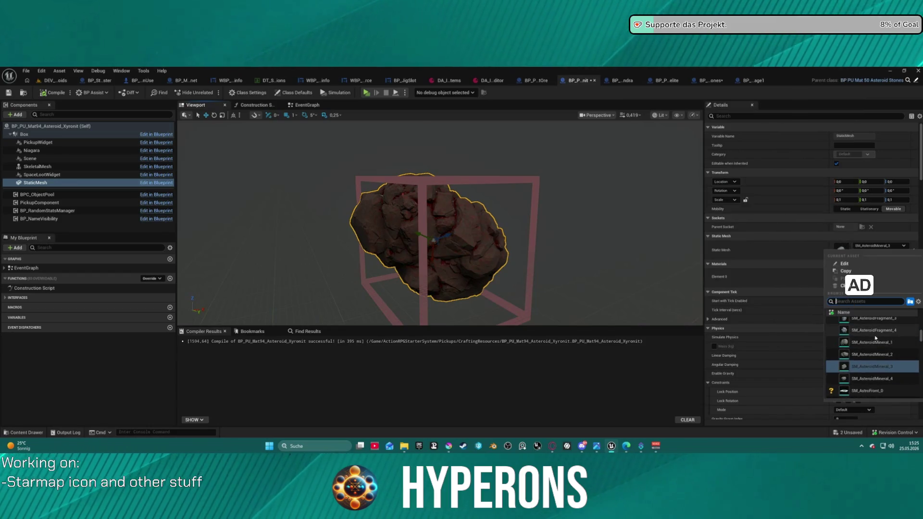
click(873, 341)
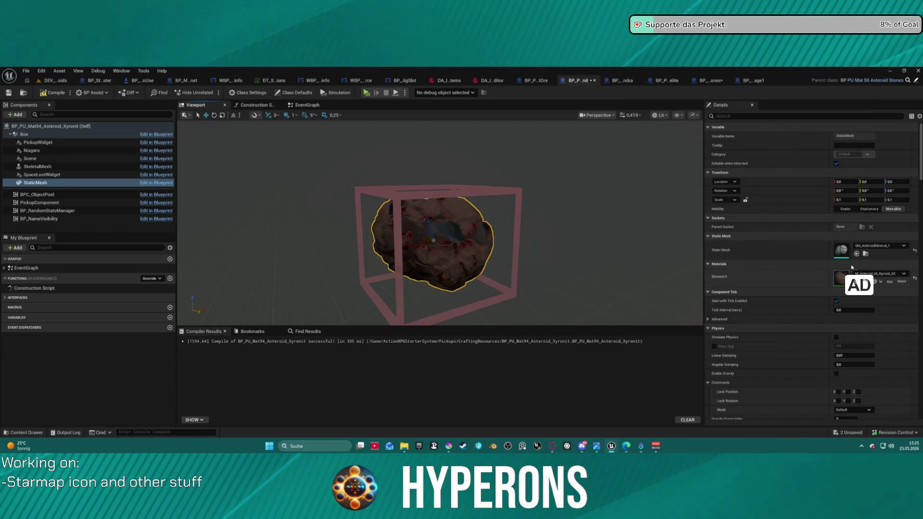
click(877, 273)
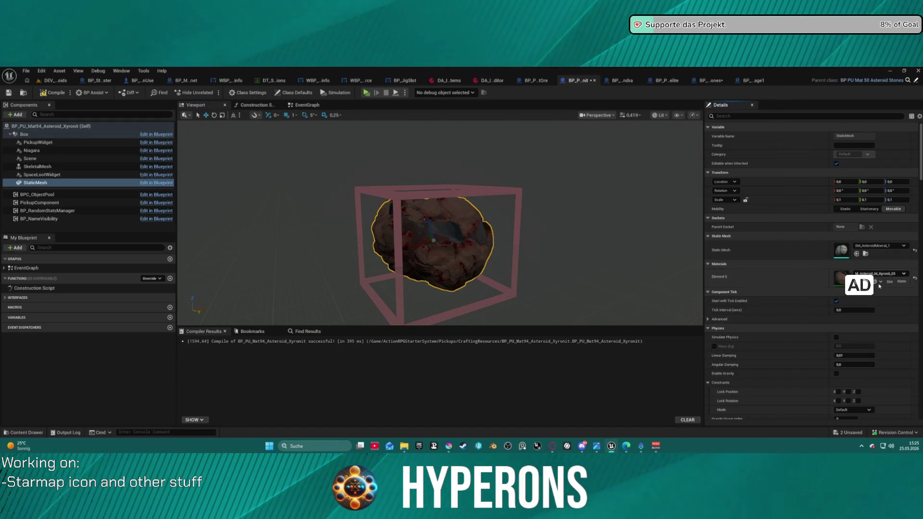
scroll(879, 393, up, 3)
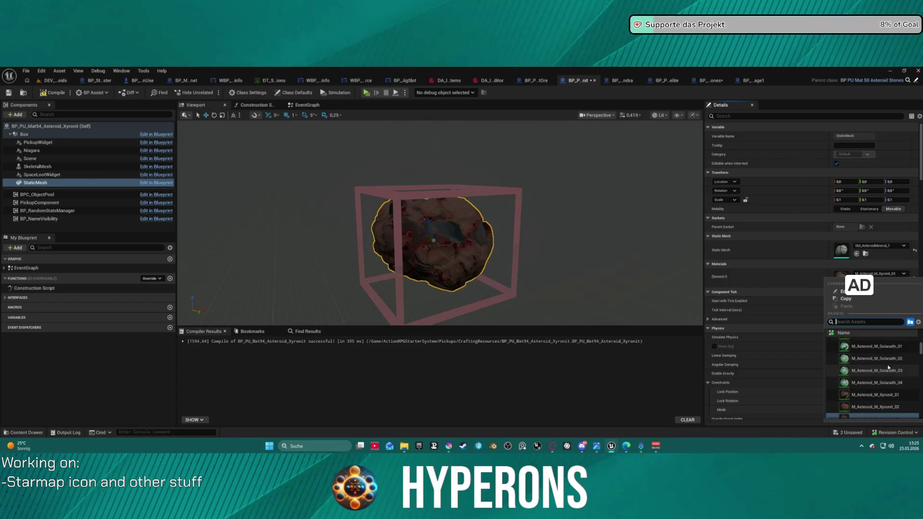
click(879, 394)
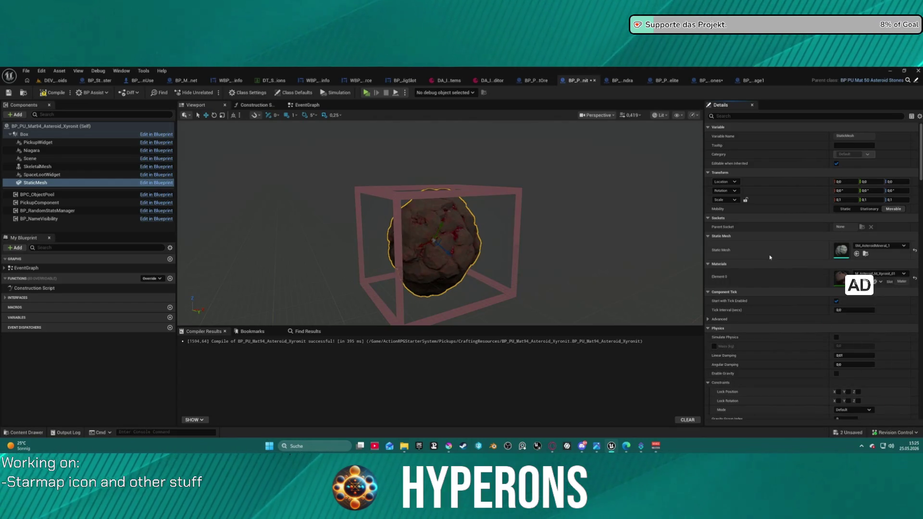
drag(553, 269, 603, 208)
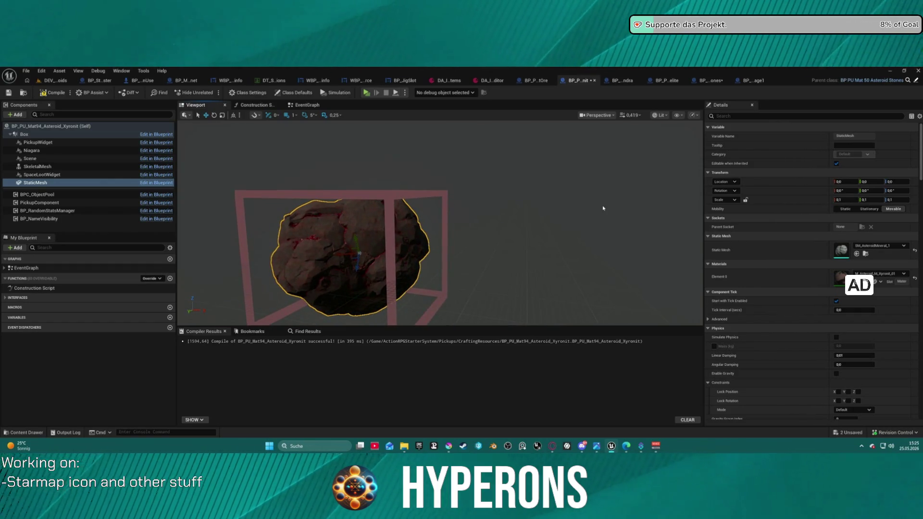
- Set the Lumindra rock's Element 0 to M_Asteroid_M_Lumindra_01 and frame it in the viewport
click(619, 78)
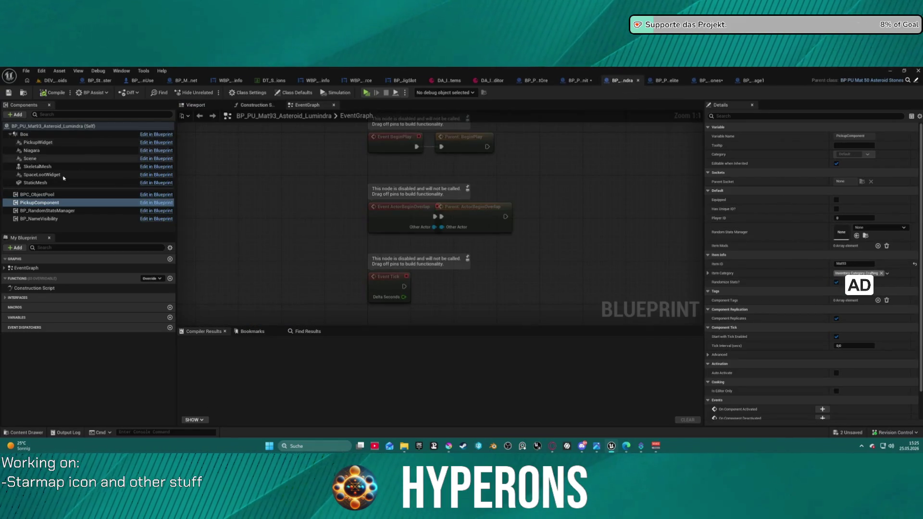
click(58, 182)
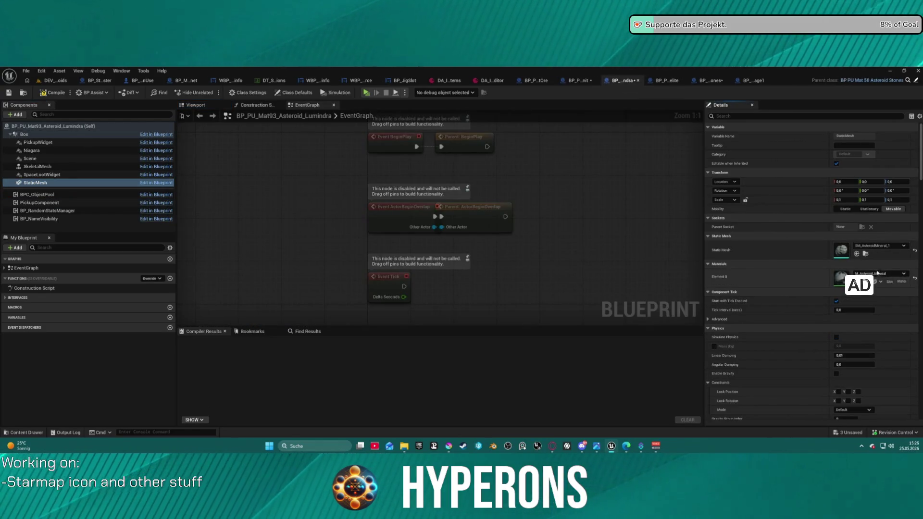
click(879, 276)
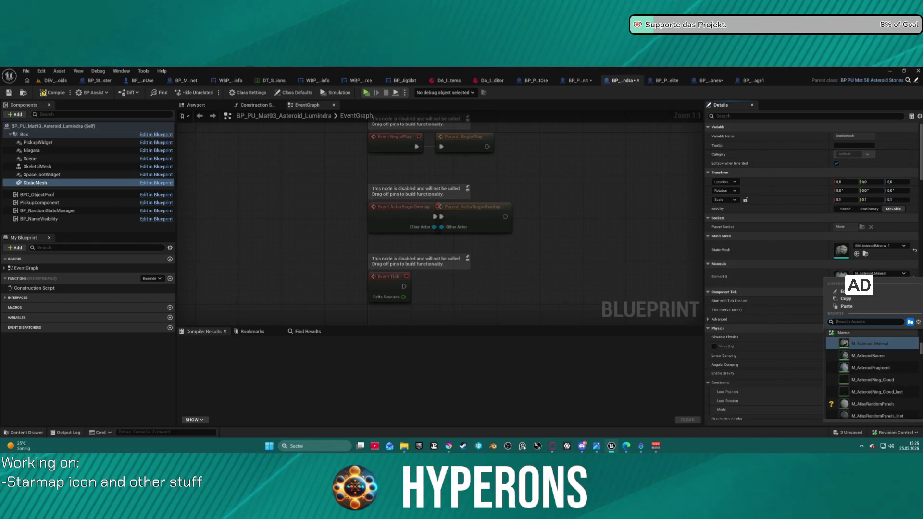
text(lumind)
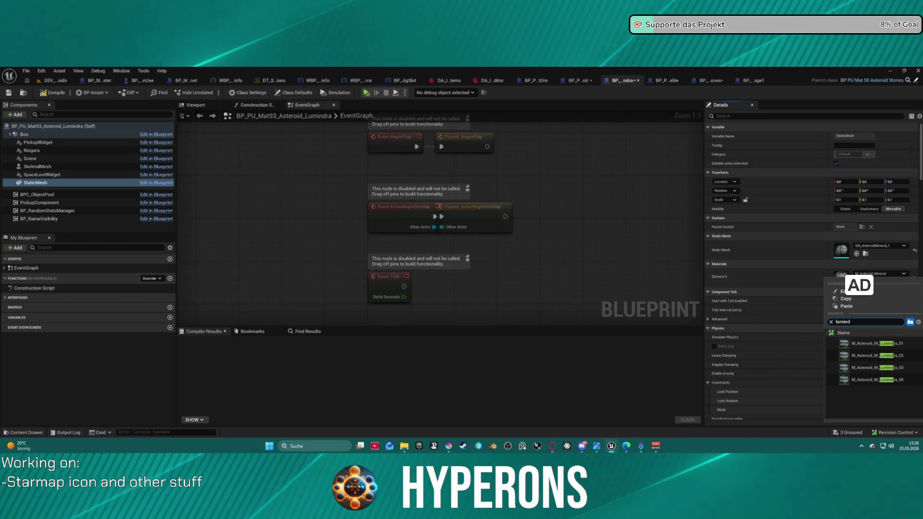
click(877, 343)
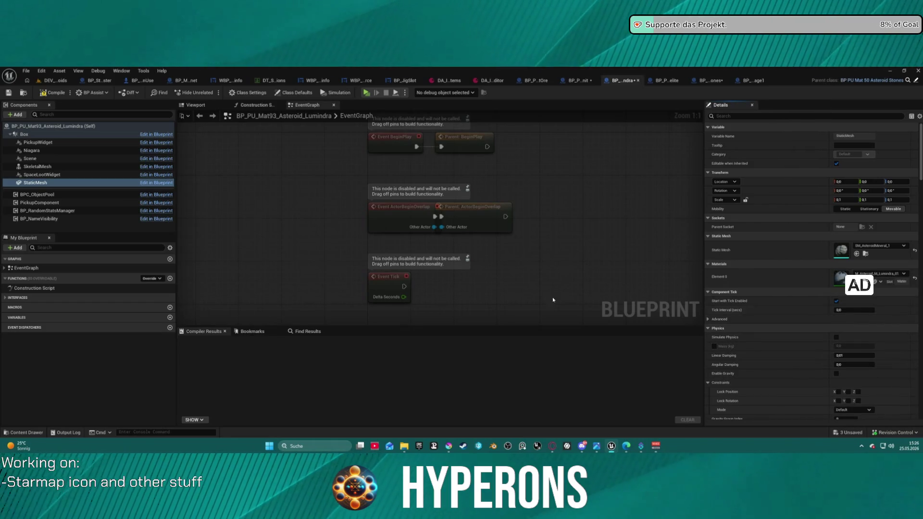
click(196, 105)
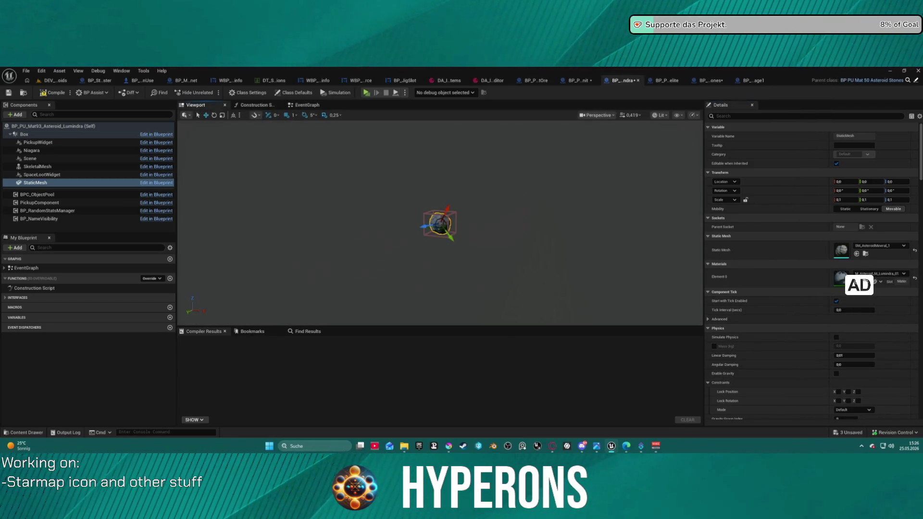
key(f)
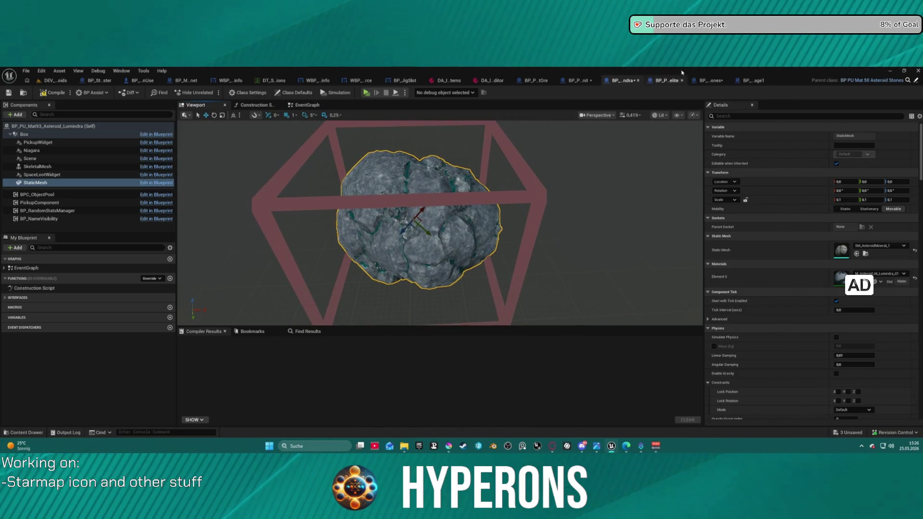
click(668, 80)
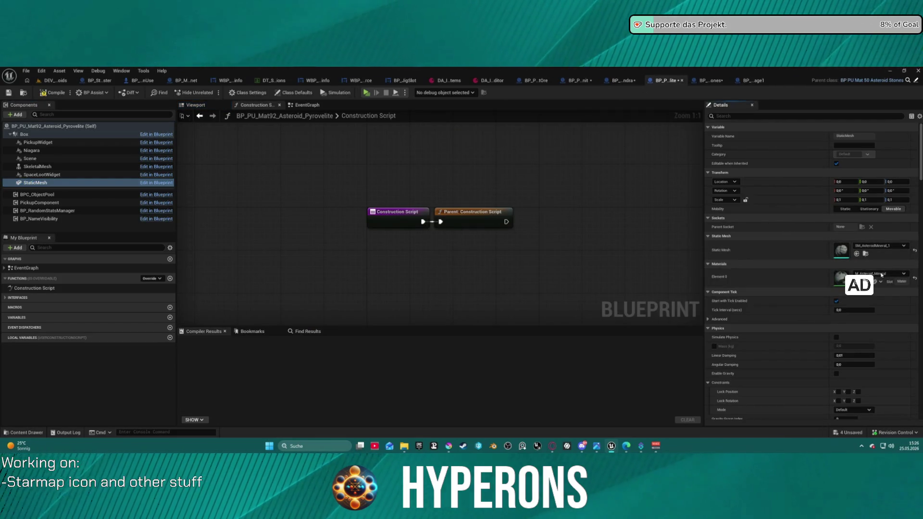
- Set the Pyrovelite rock's Element 0 material to M_Asteroid_M_Pyrovelite_01
click(879, 274)
text(pyro)
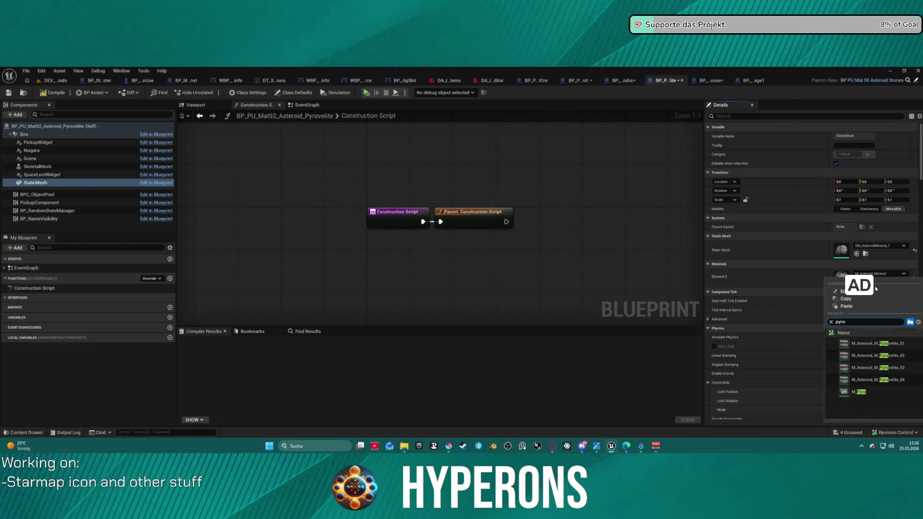
click(865, 343)
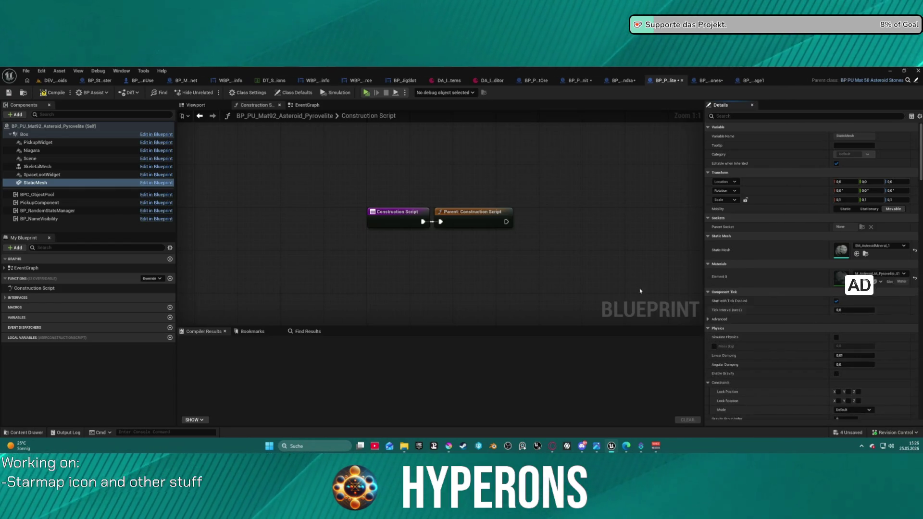
click(207, 106)
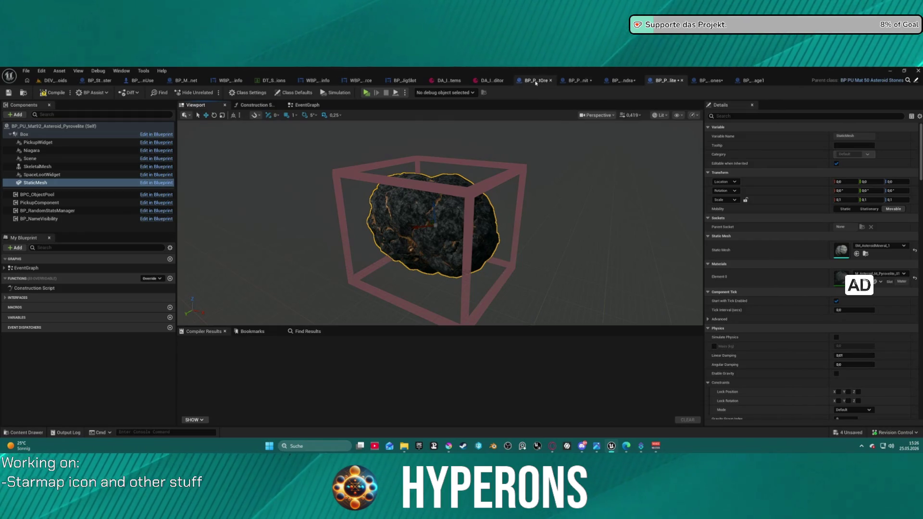
- Open BP_PU_Mat91_Asteroid_Solaraith from the Content Drawer
click(577, 80)
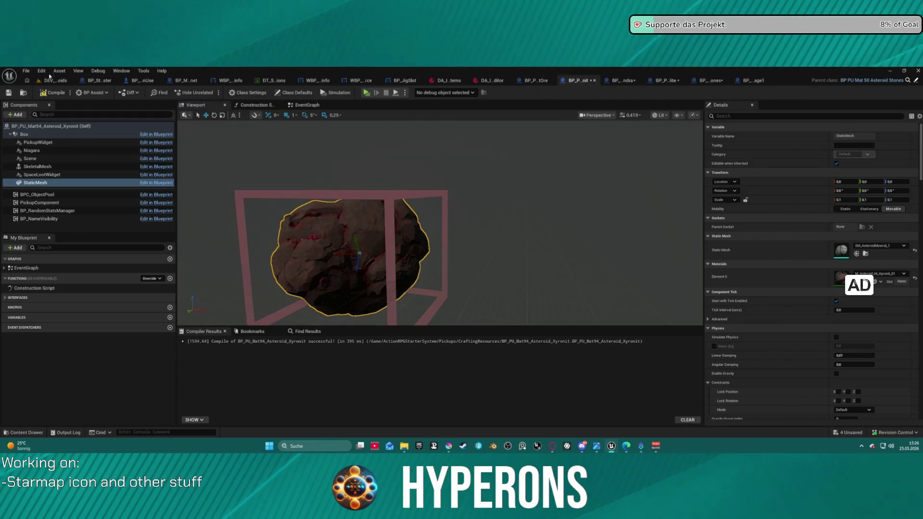
key(ctrl+space)
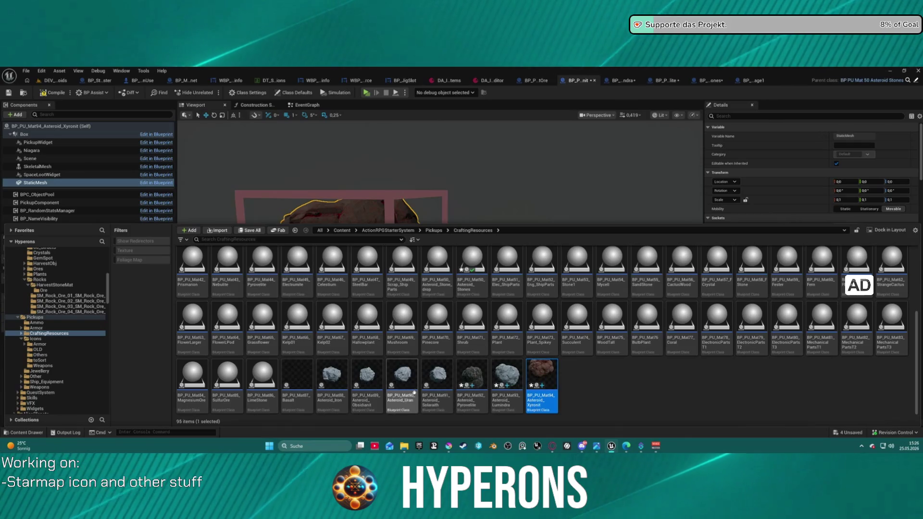
double_click(443, 377)
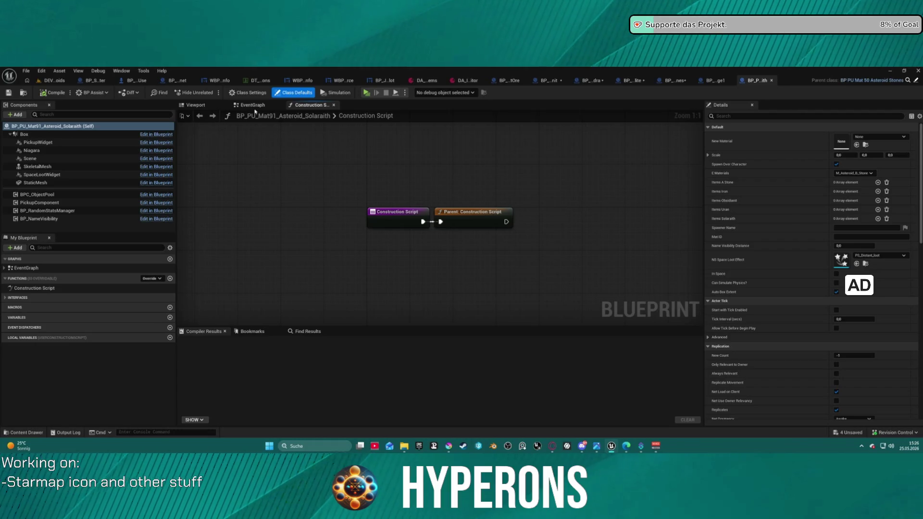
- View the base Asteroid Stones model in 3D for reference
click(674, 81)
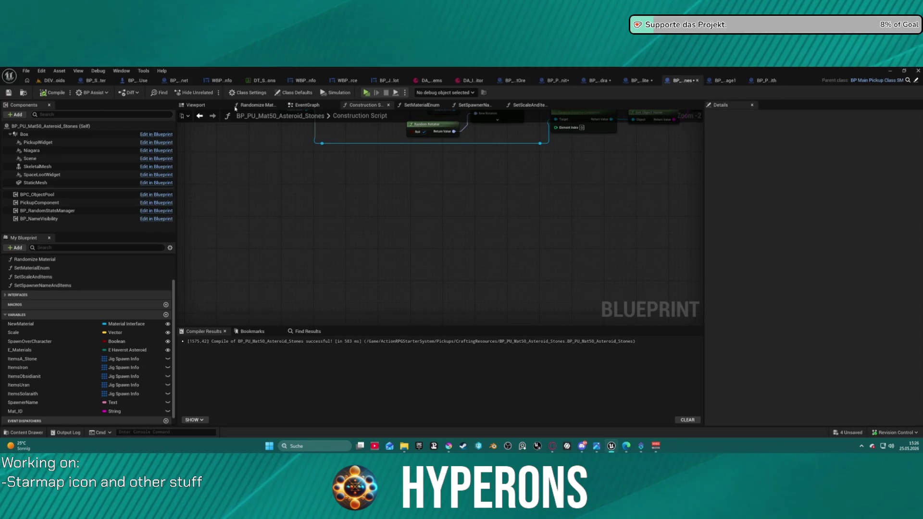
click(195, 105)
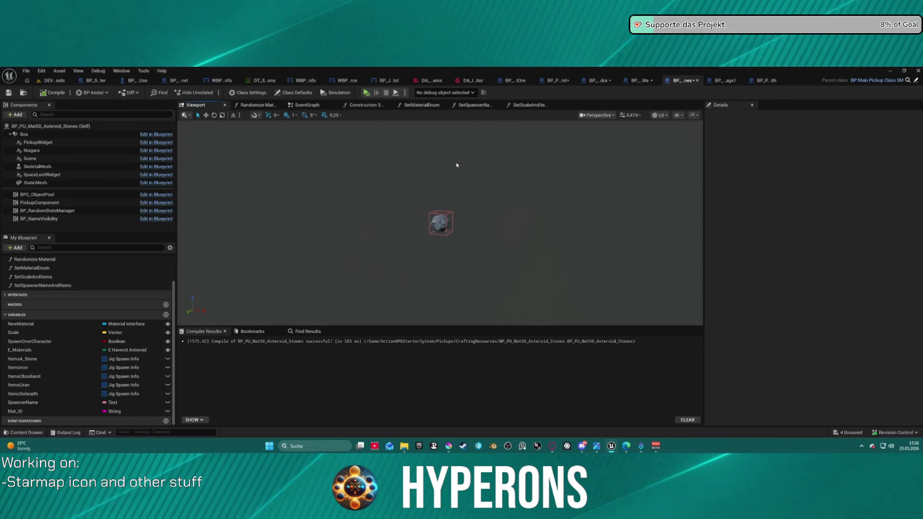
mouse_move(463, 175)
mouse_down()
mouse_move(481, 161)
mouse_move(483, 168)
mouse_up()
- Set Solaraith to SM_AsteroidMineral_1 with M_Asteroid_M_Solaraith_01, and compile
click(762, 81)
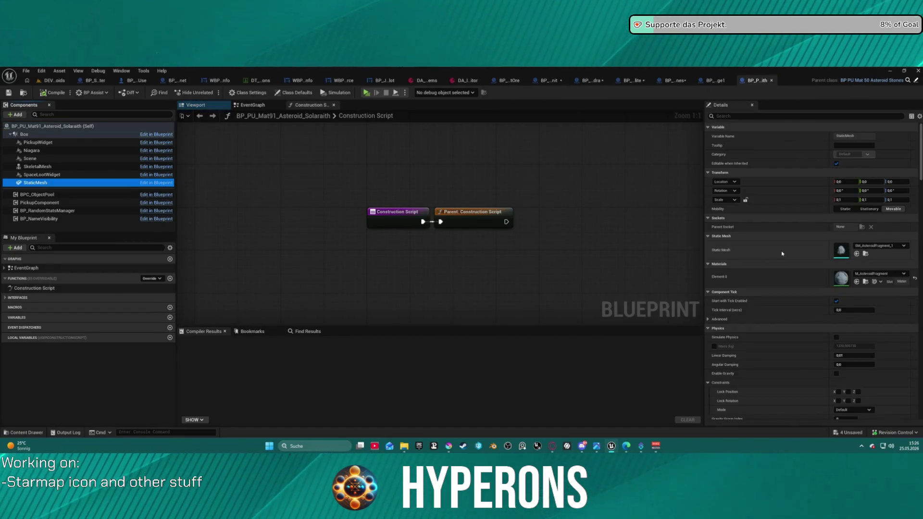
click(857, 253)
click(887, 273)
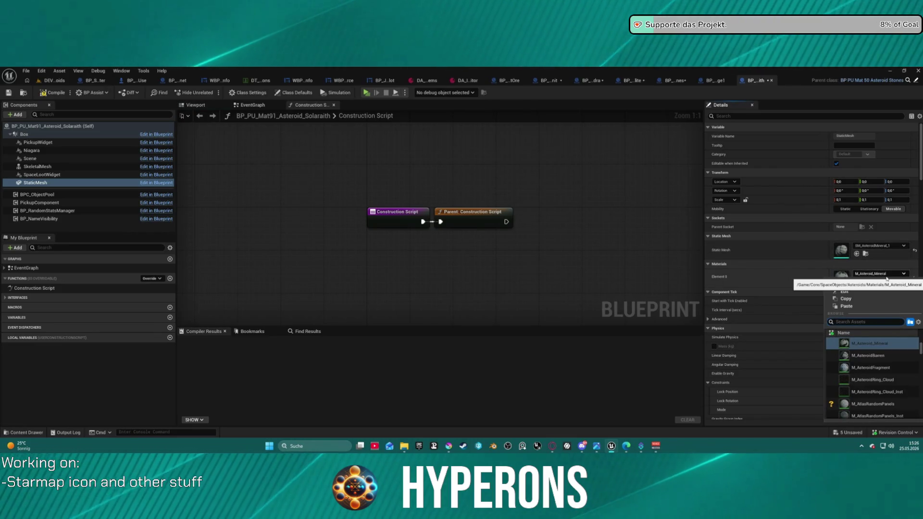
text(s)
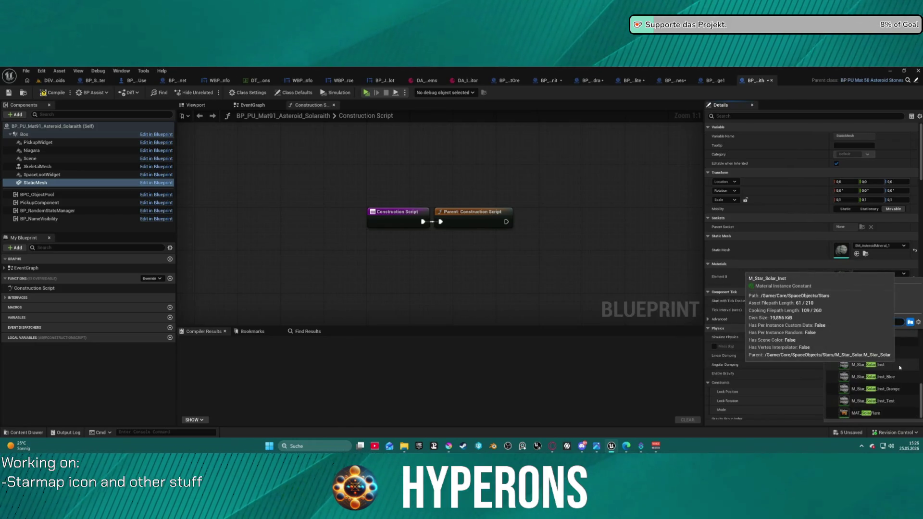
text(a)
text(t)
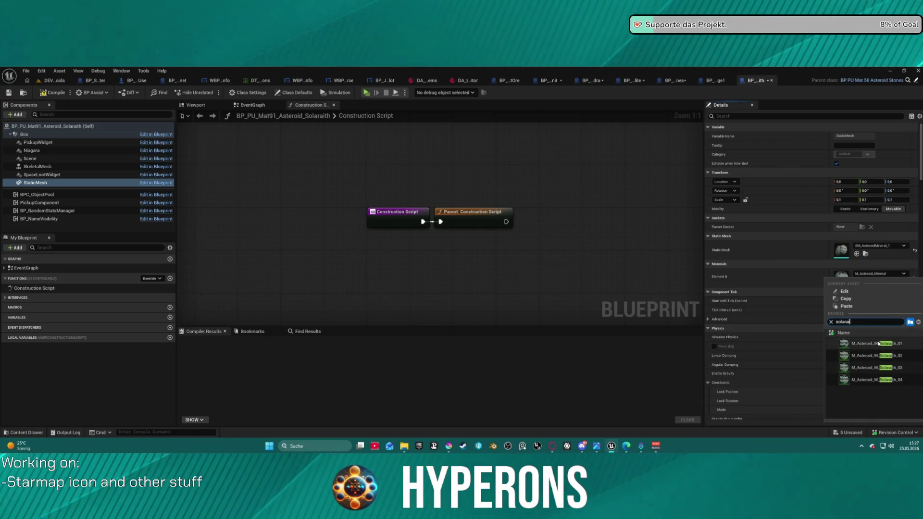
click(875, 341)
click(200, 108)
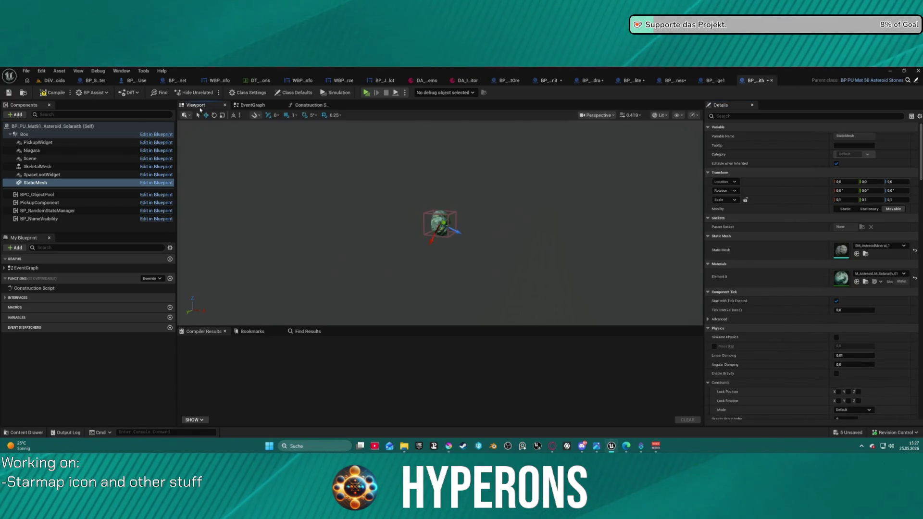
scroll(487, 231, up, 10)
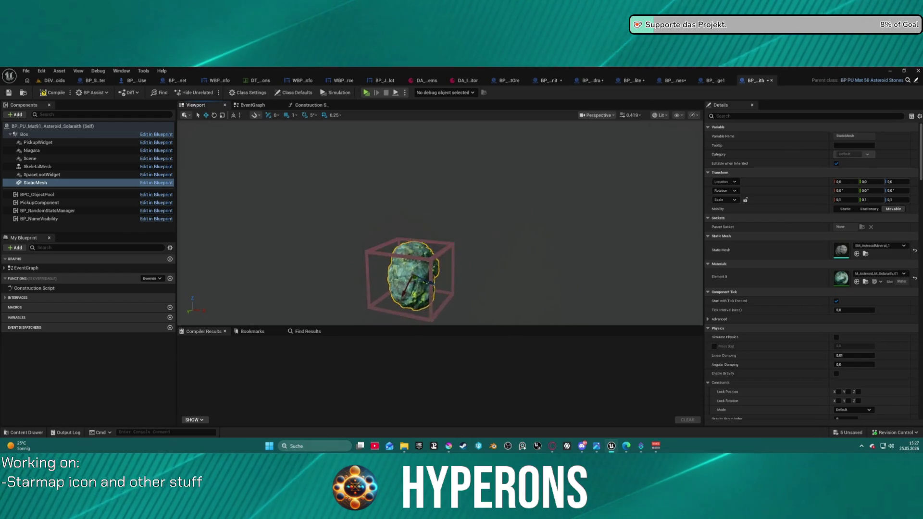
mouse_move(432, 221)
mouse_down()
mouse_move(394, 212)
mouse_move(384, 226)
mouse_move(374, 192)
mouse_up()
click(52, 92)
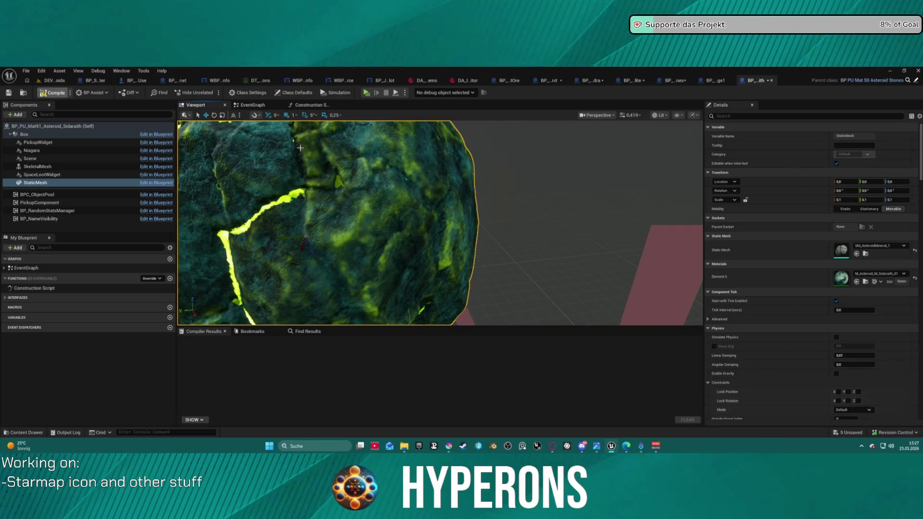
key(f)
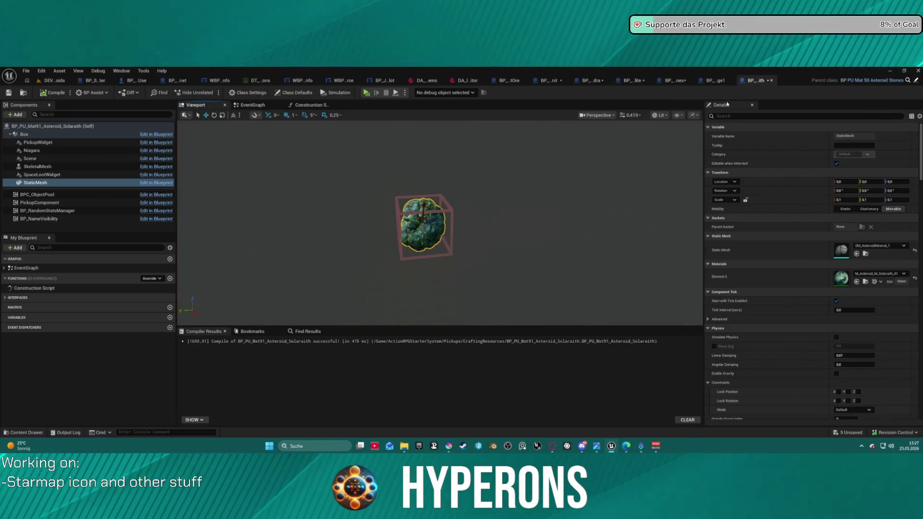
- Duplicate BP_PU_Mat94_Asteroid_Xyronit twice in the CraftingResources folder
key(ctrl+space)
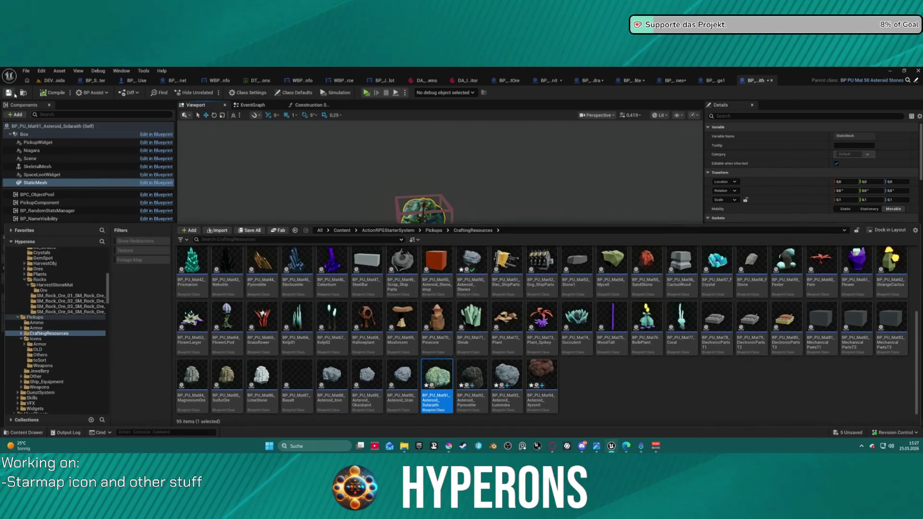
click(15, 95)
key(ctrl+space)
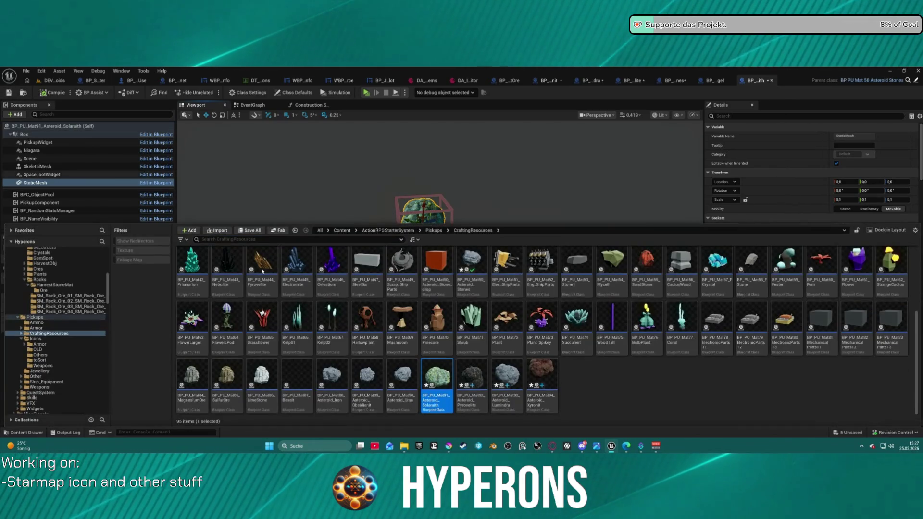
click(541, 380)
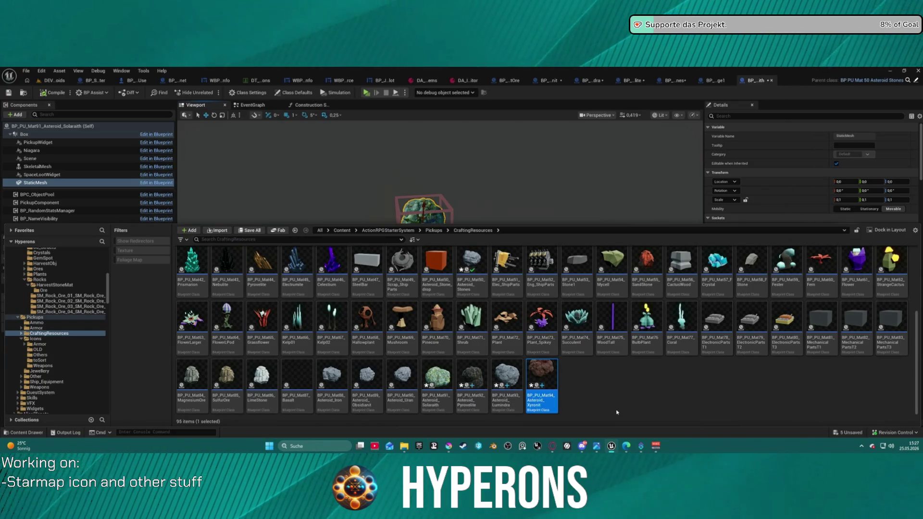
key(ctrl+d)
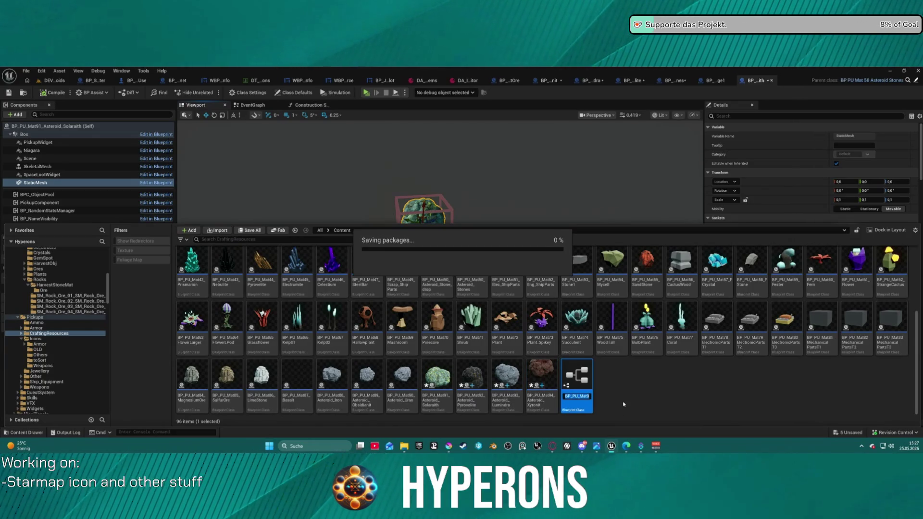
key(Return)
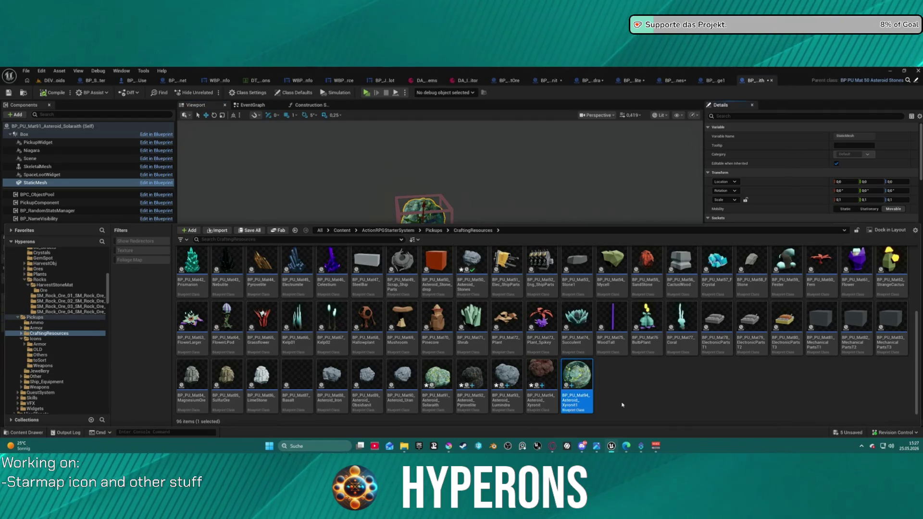
key(ctrl+d)
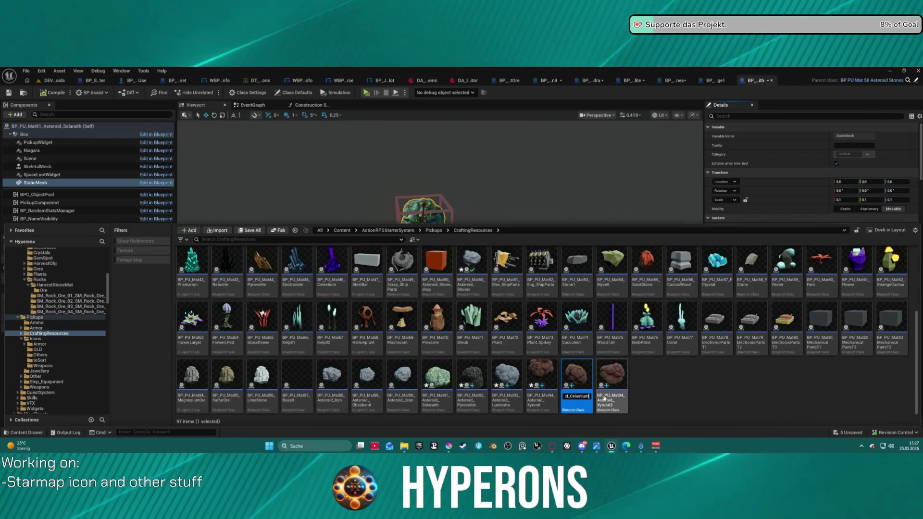
- Rename the copies BP_PU_Mat95_Asteroid_Celestium and BP_PU_Mat96_Asteroid_Aetherium
key(Return)
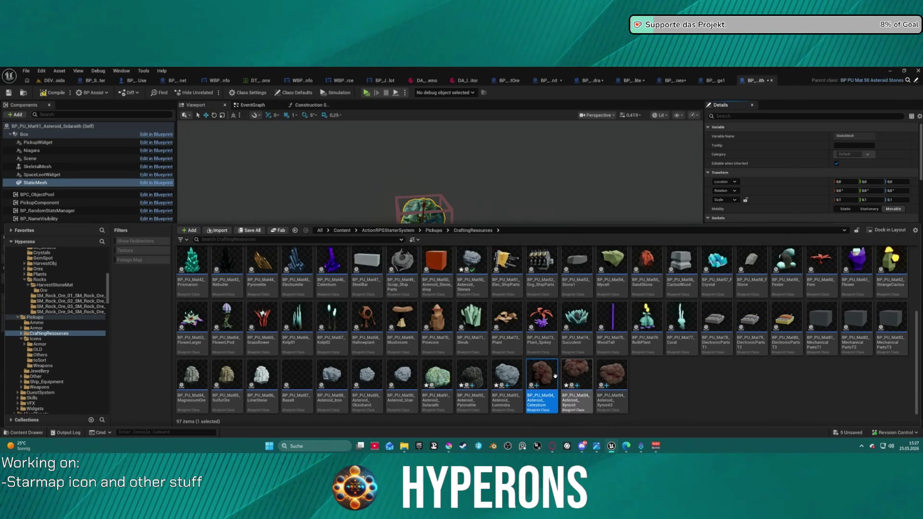
key(F2)
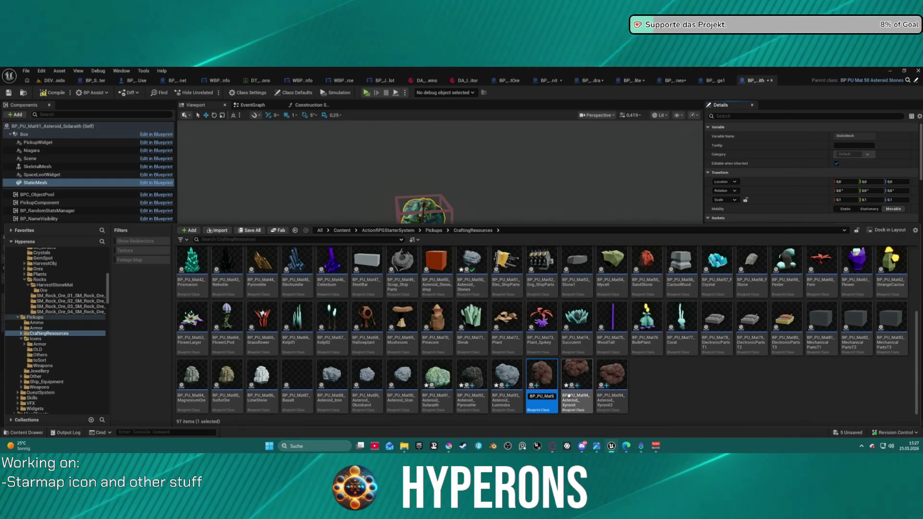
text(5_)
key(Return)
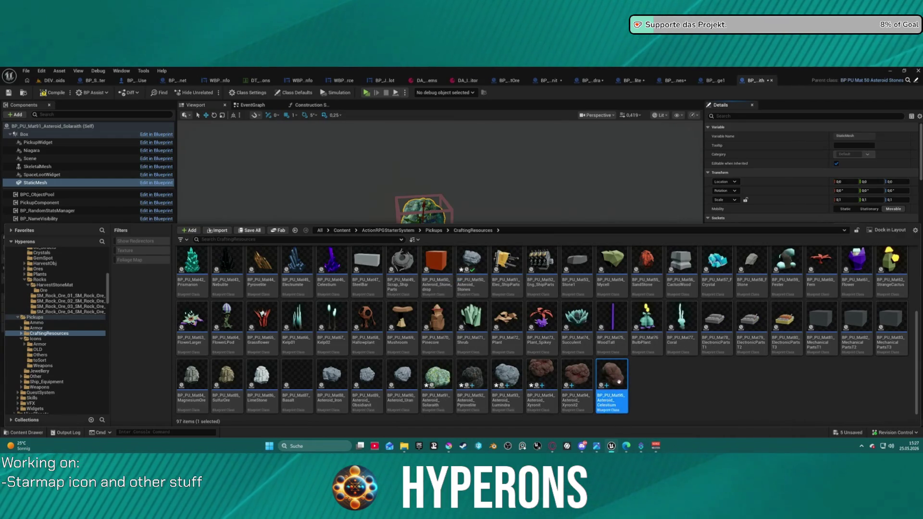
click(583, 377)
key(F2)
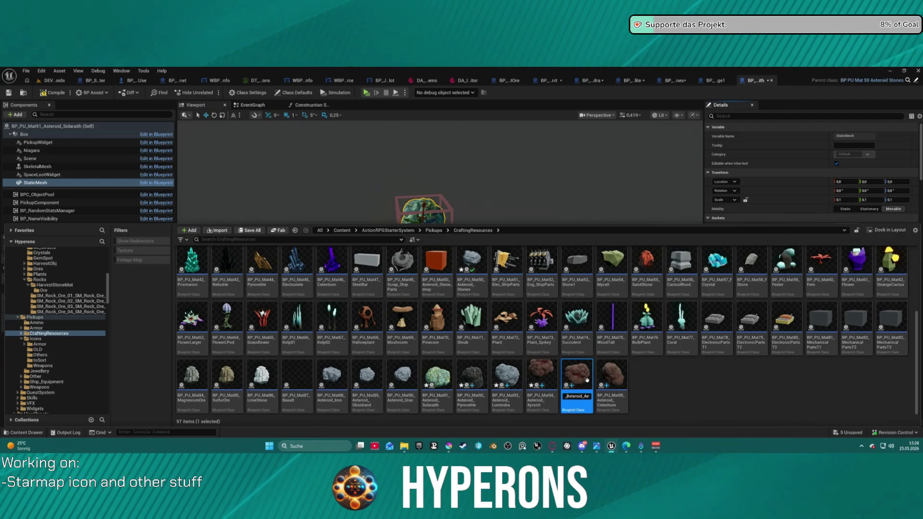
text(A)
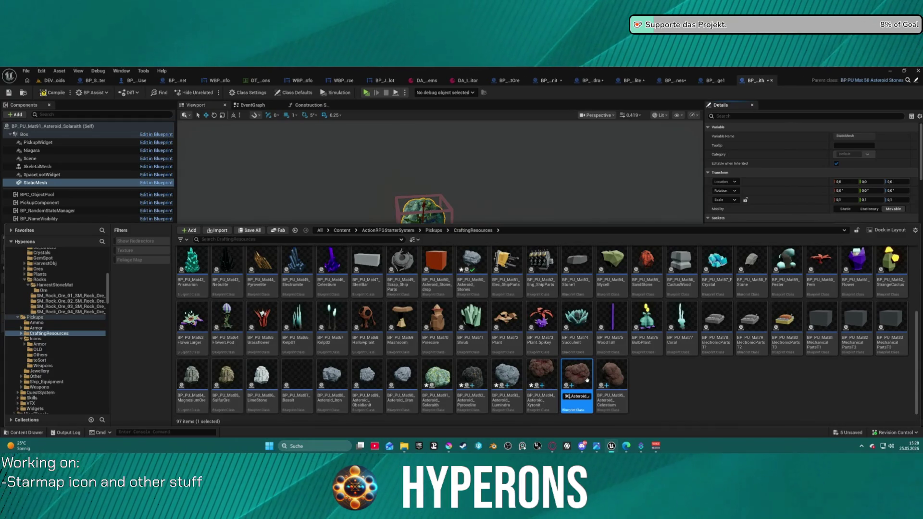
key(Return)
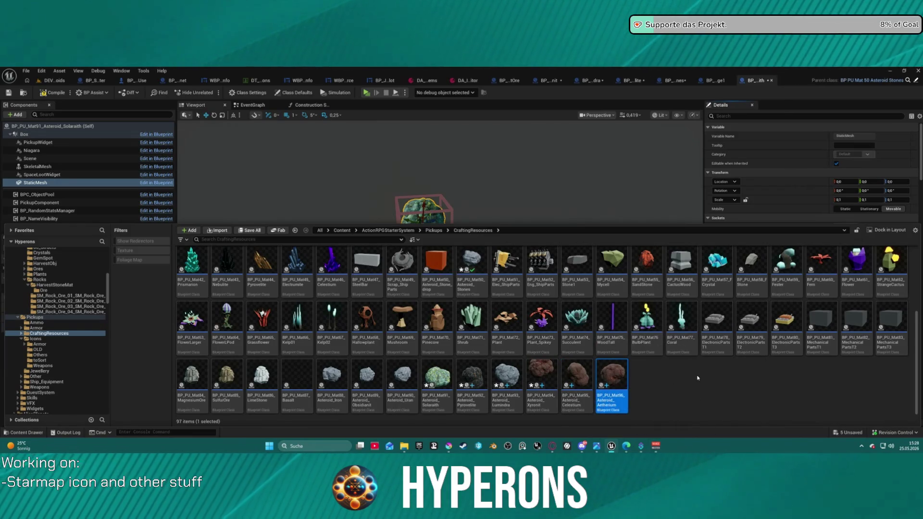
- Select both new Celestium and Aetherium blueprints and bring up their context actions
click(263, 183)
key(ctrl+space)
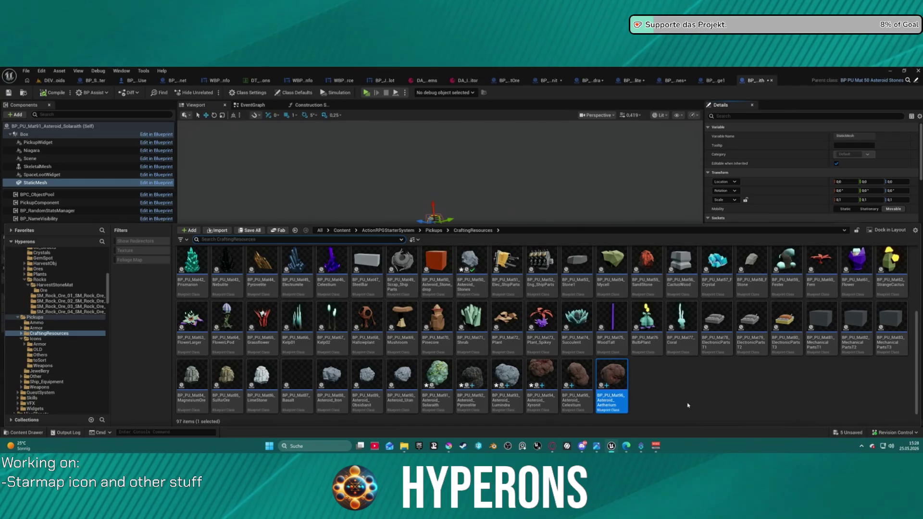
ctrl+click(588, 374)
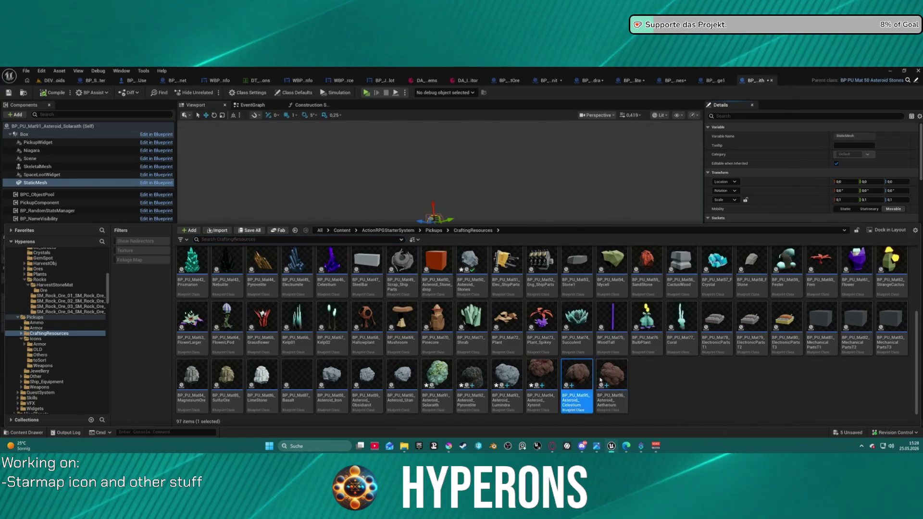
right_click(613, 370)
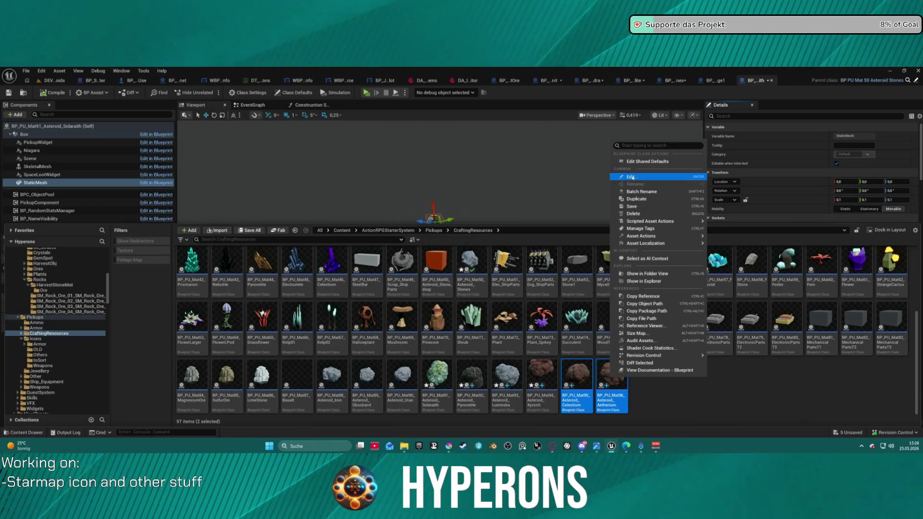
- Open BP_PU_Mat96_Asteroid_Aetherium in the full editor and set its StaticMesh Element 0 to M_Asteroid_M_Celestium_01
click(692, 189)
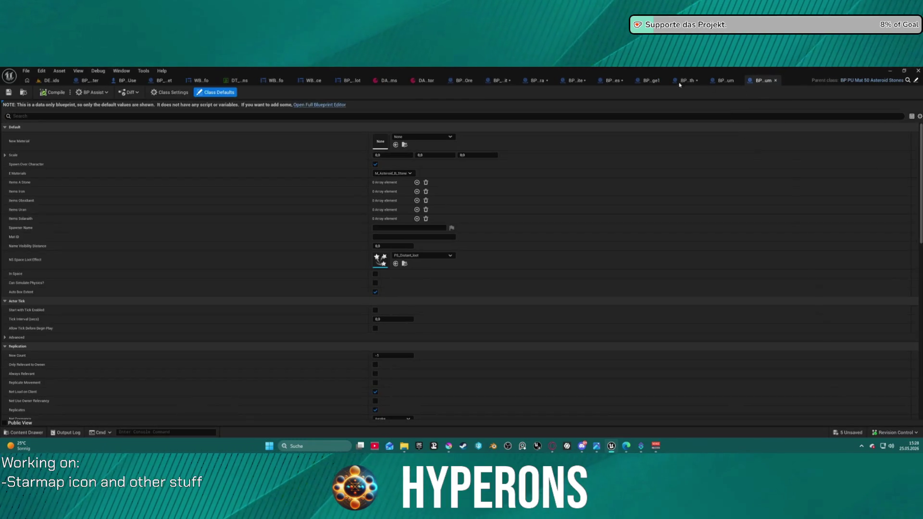
click(316, 105)
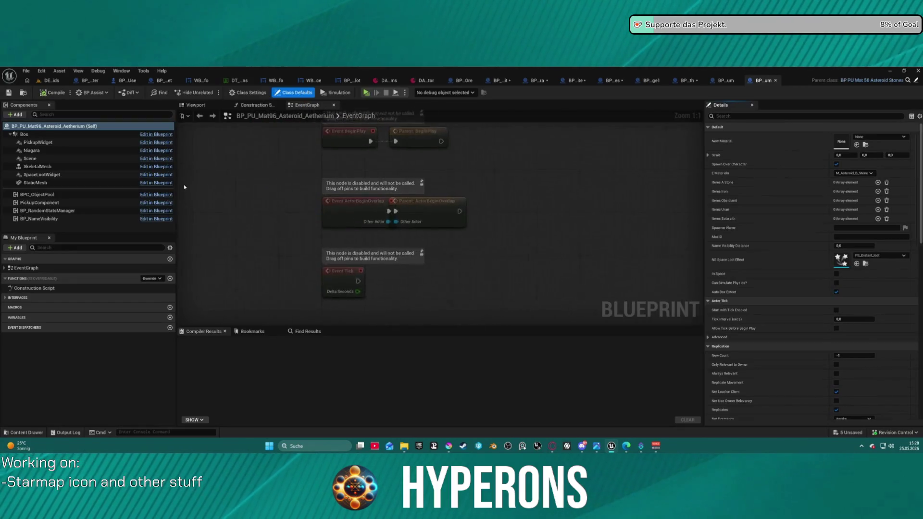
click(56, 184)
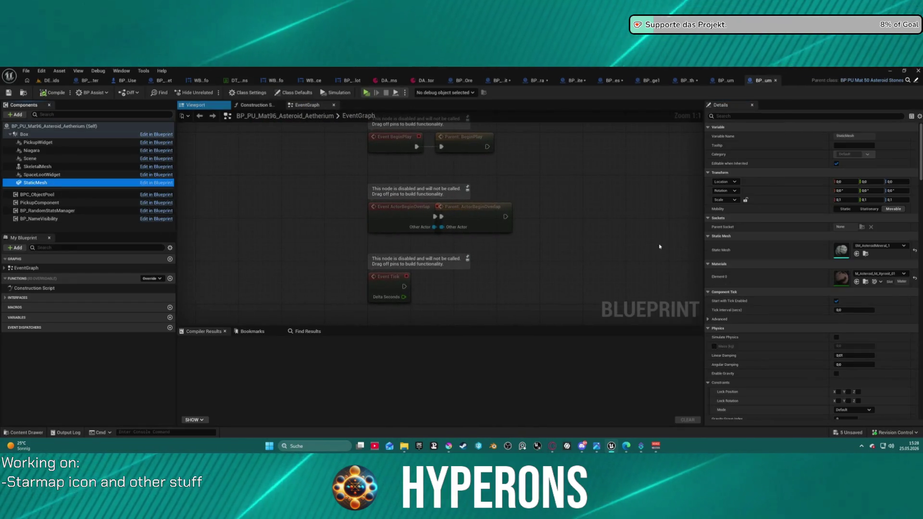
click(877, 274)
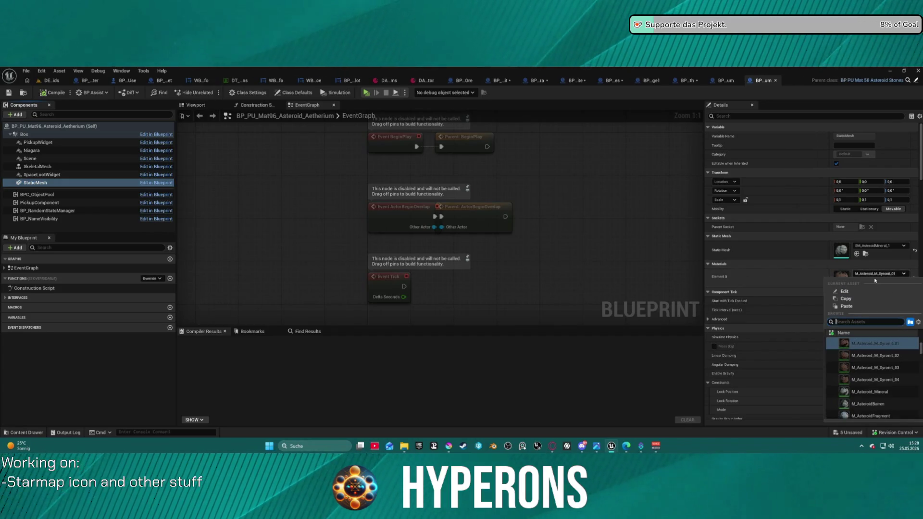
text(celesti)
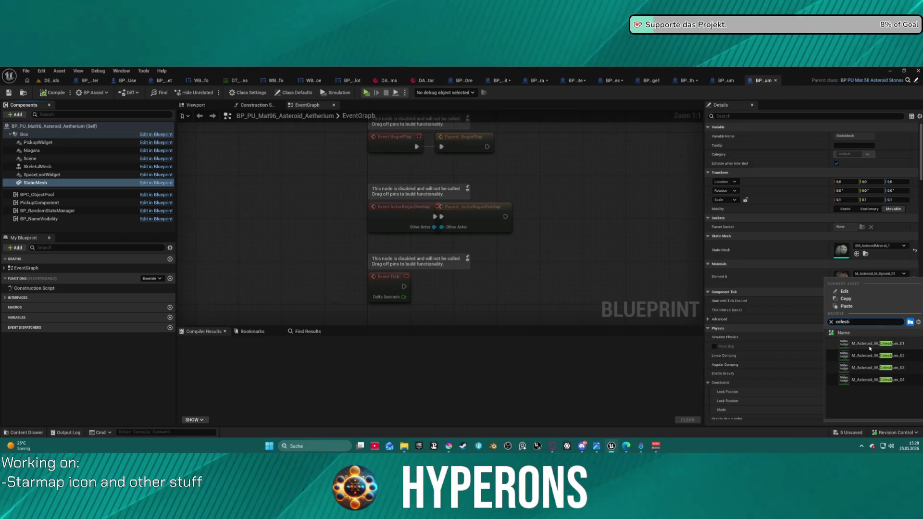
click(882, 347)
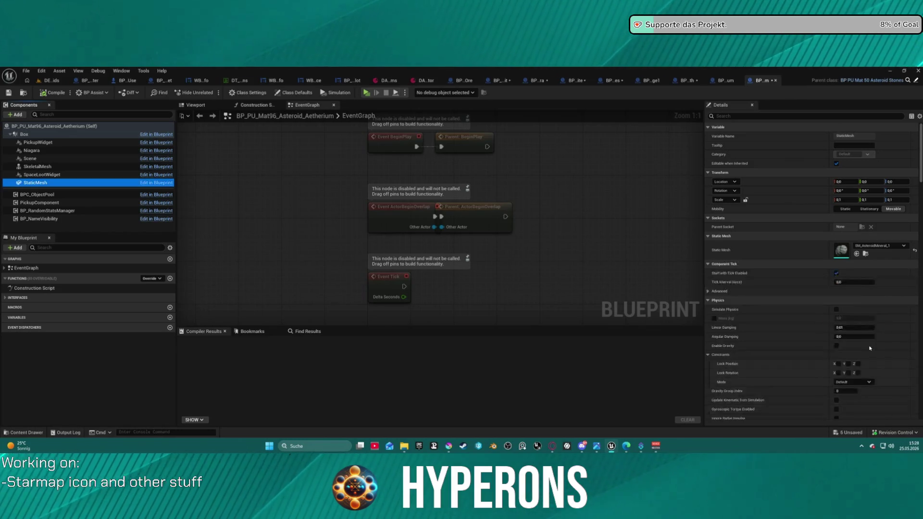
click(204, 106)
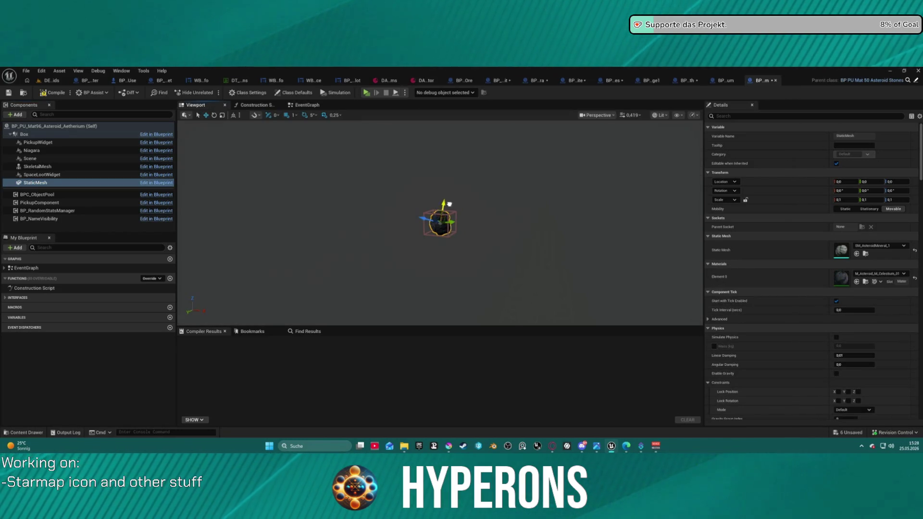
key(f)
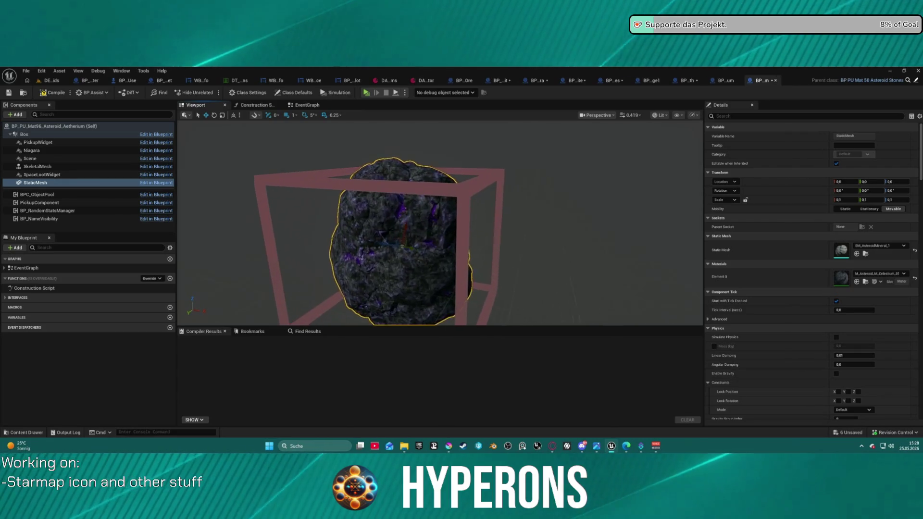
scroll(439, 223, down, 3)
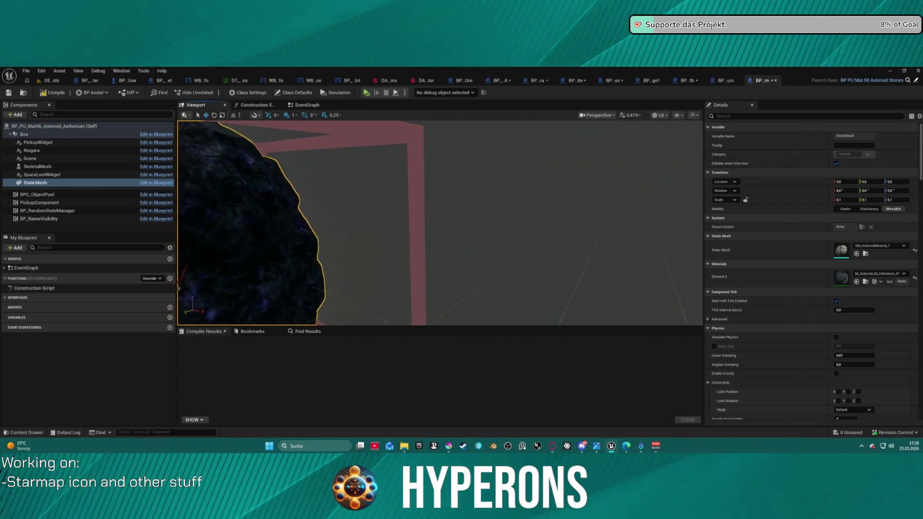
scroll(440, 223, down, 3)
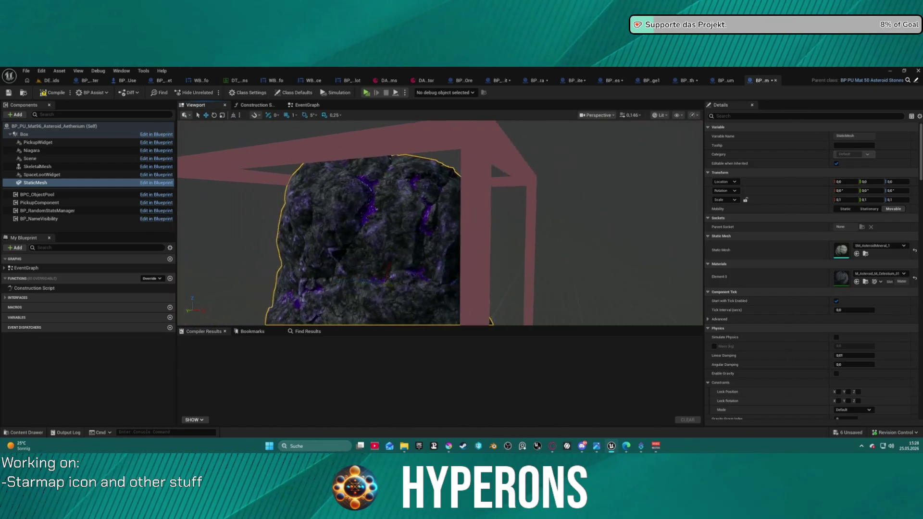
key(a)
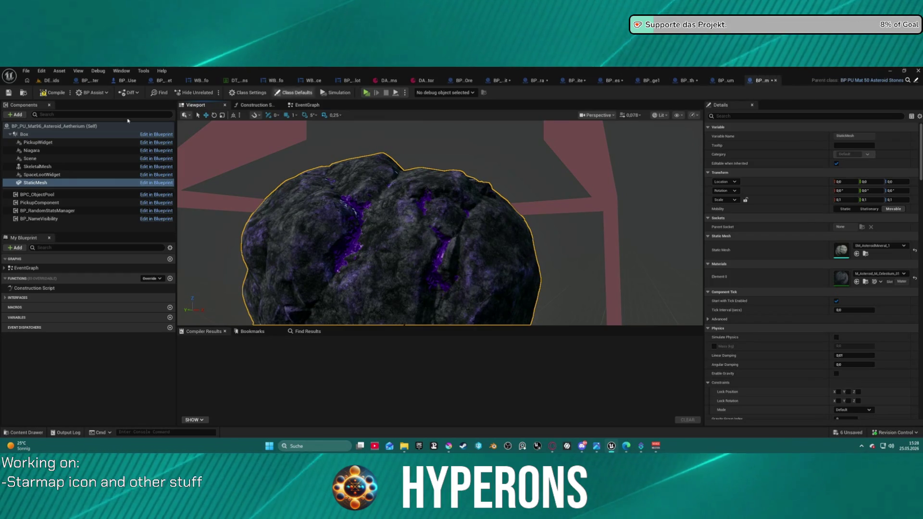
- Swap the rock's Element 0 material to M_Asteroid_M_Aetherium_01 and zoom to check its grey-blue look
click(883, 273)
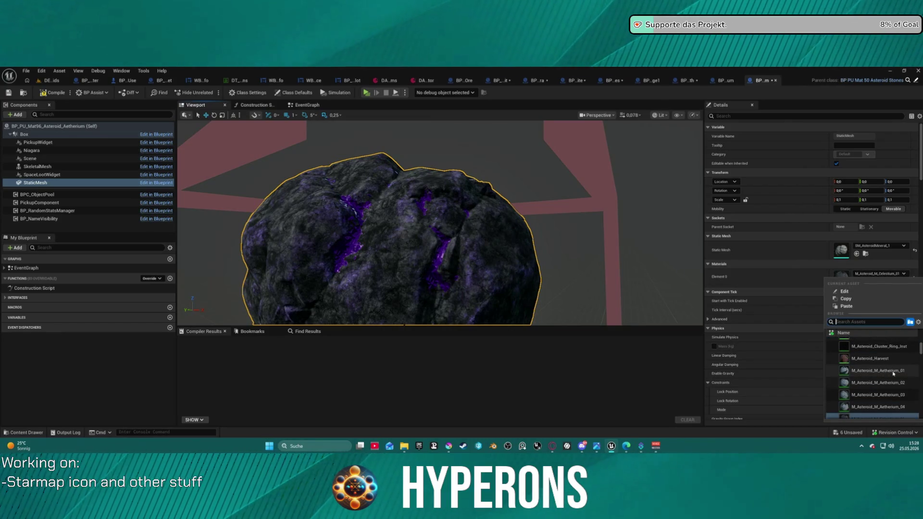
click(886, 374)
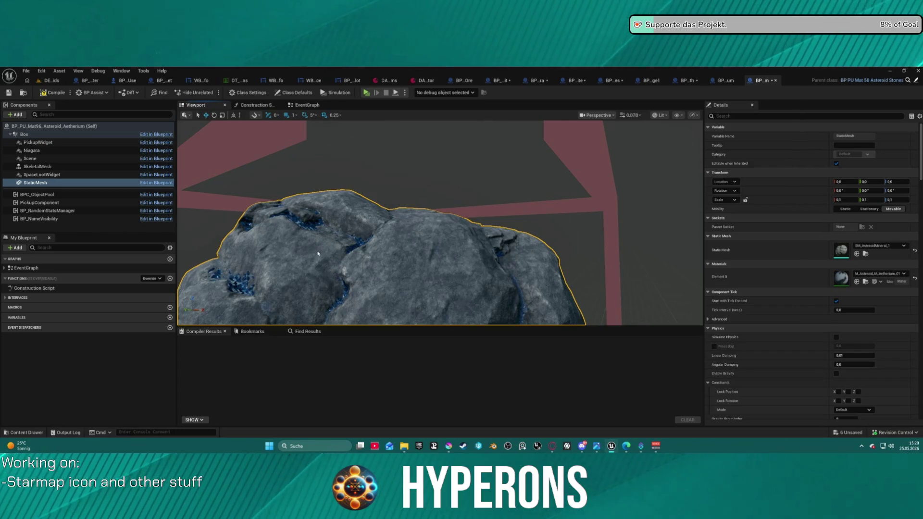
scroll(344, 253, down, 5)
scroll(344, 253, up, 5)
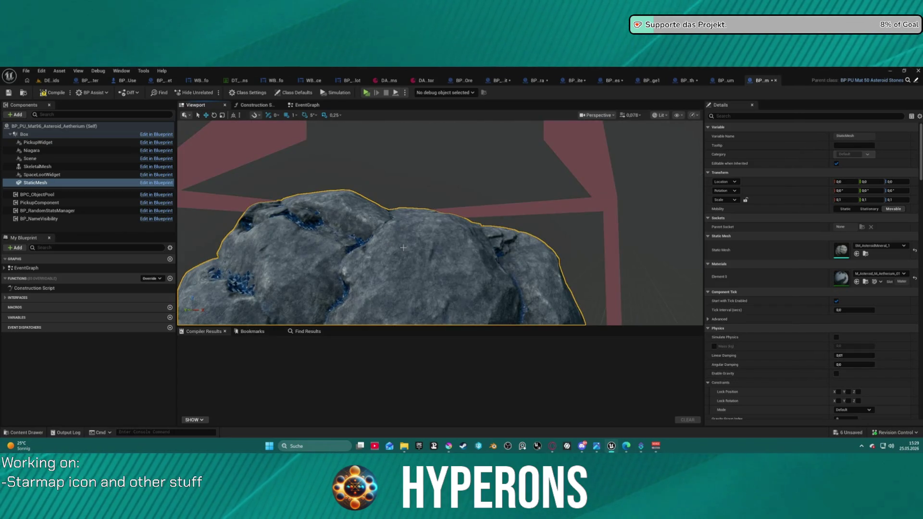
scroll(404, 248, down, 5)
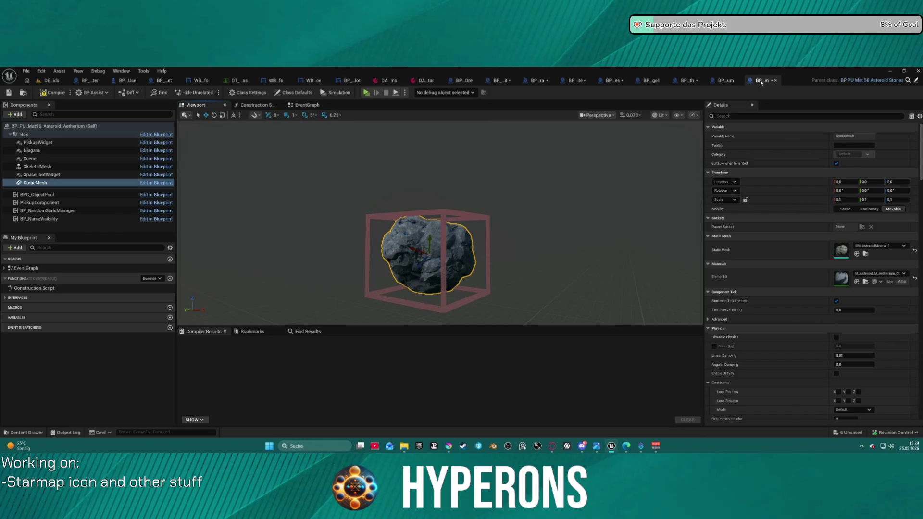
- Set the Aetherium pickup component's Item ID to Mat96, compile, and bring up the Celestium blueprint
click(28, 202)
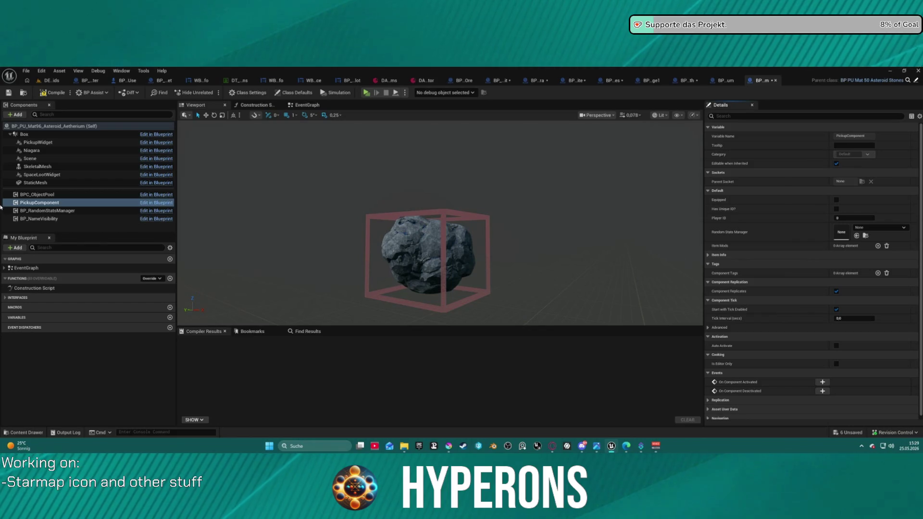
click(708, 255)
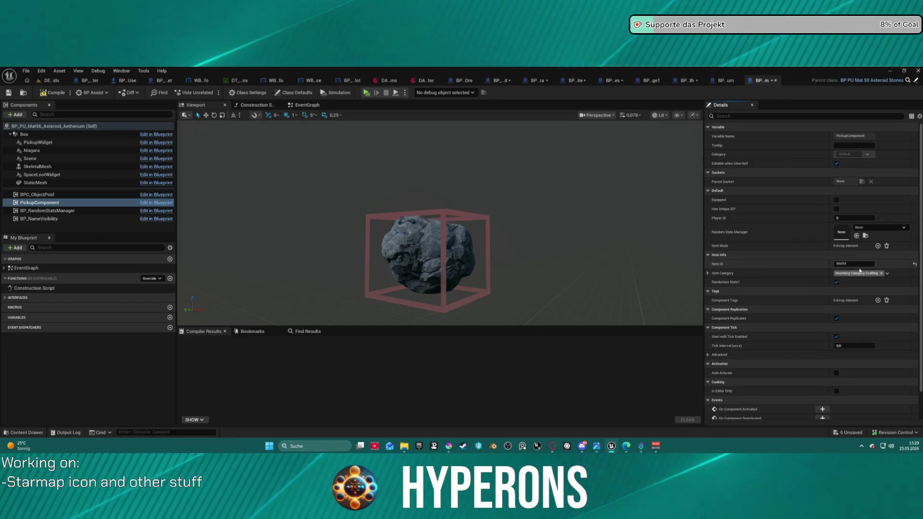
click(865, 263)
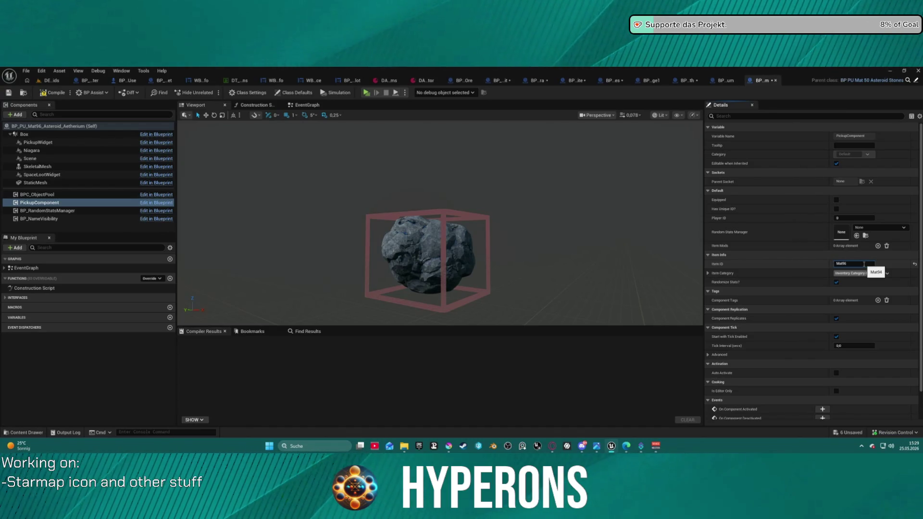
key(Return)
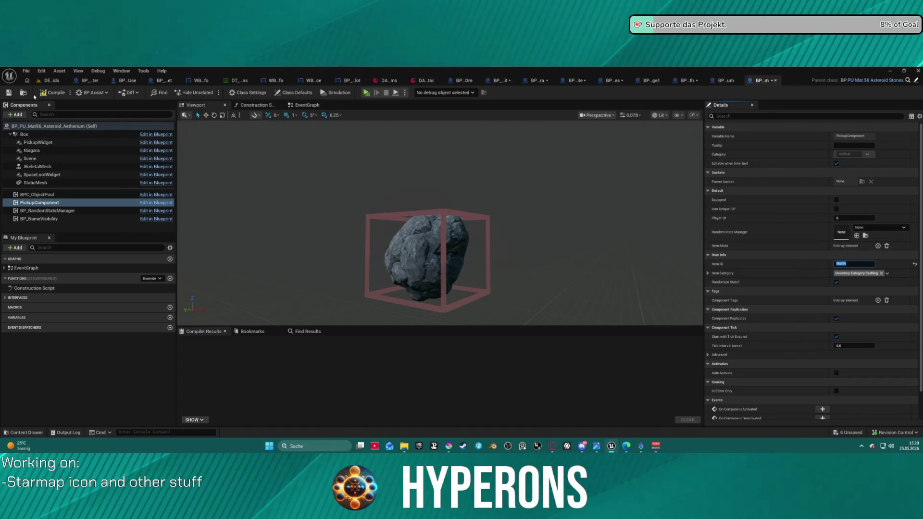
click(53, 94)
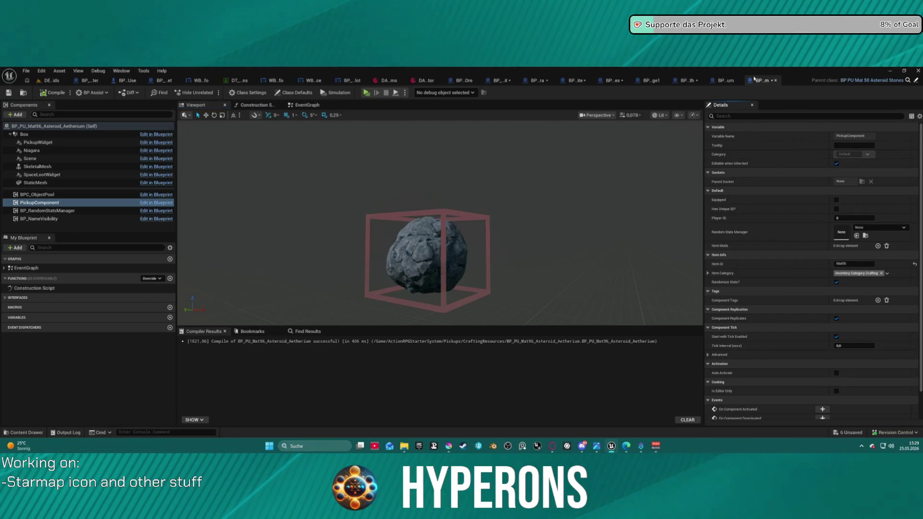
click(726, 80)
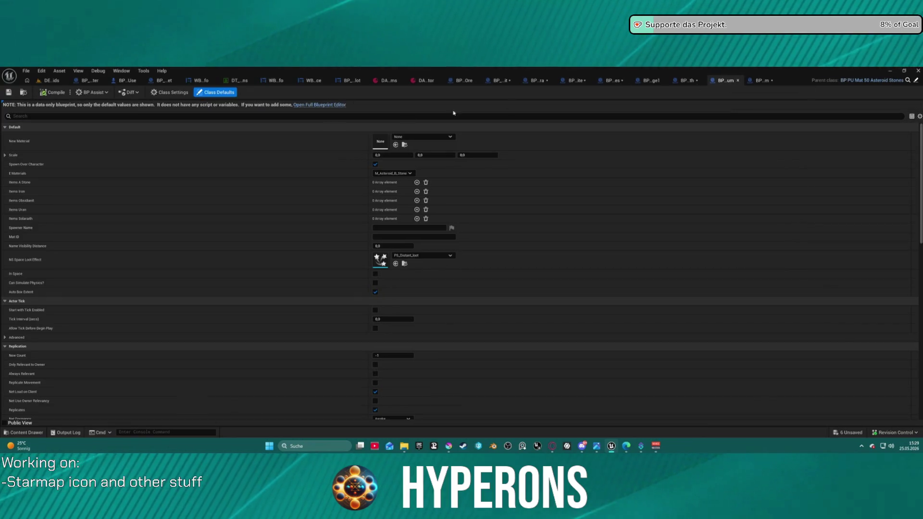
- In the full Blueprint Editor, set the Celestium PickupComponent Item ID to Mat95
click(319, 105)
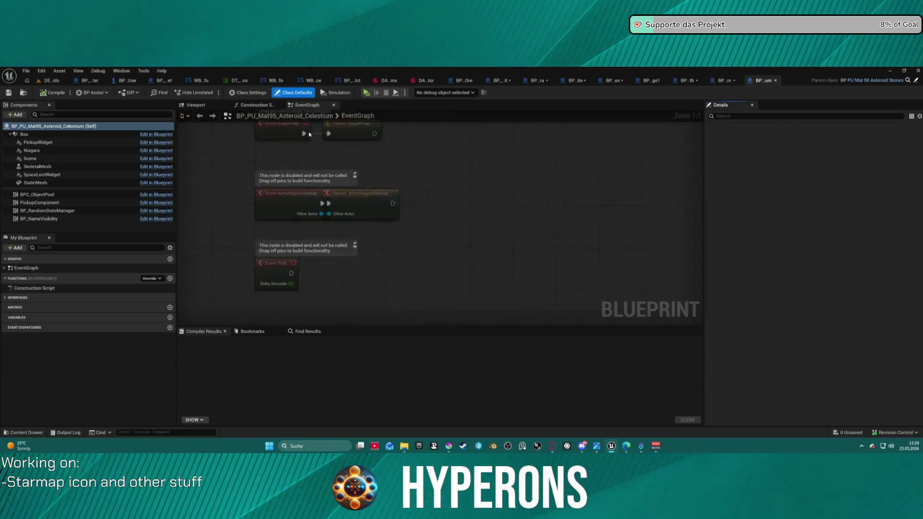
click(60, 202)
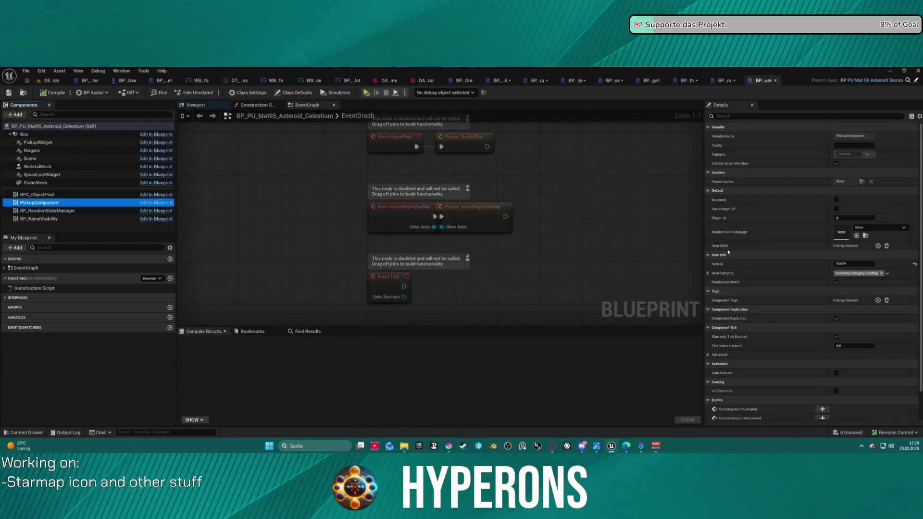
click(856, 265)
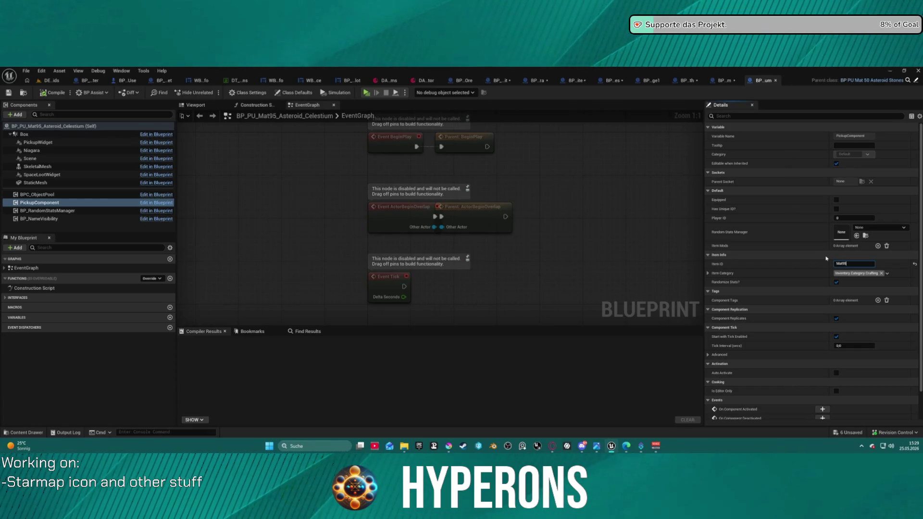
key(Return)
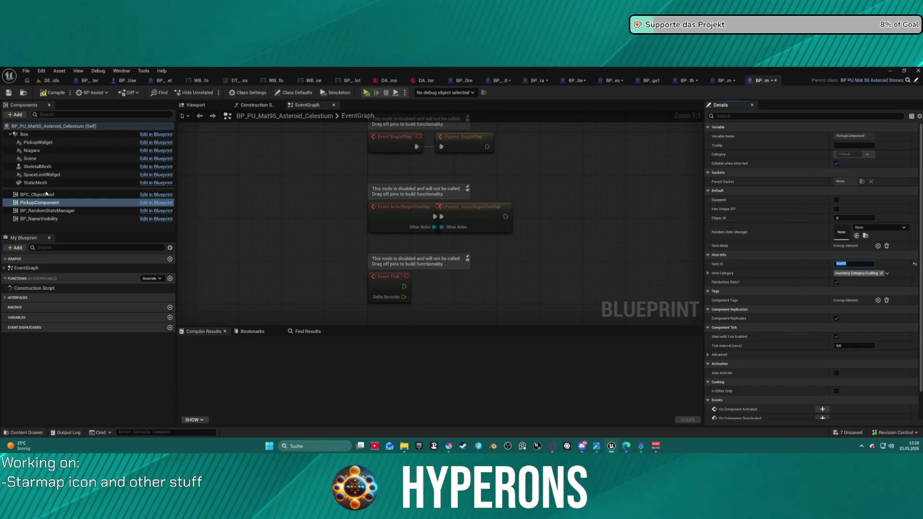
- Give the StaticMesh Element 0 the M_Asteroid_M_Celestium_01 material and compile the blueprint
click(53, 182)
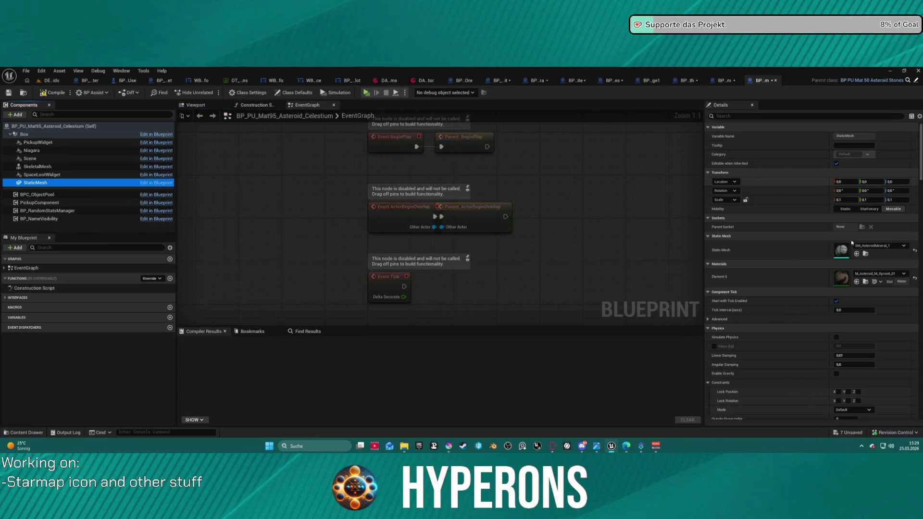
click(880, 273)
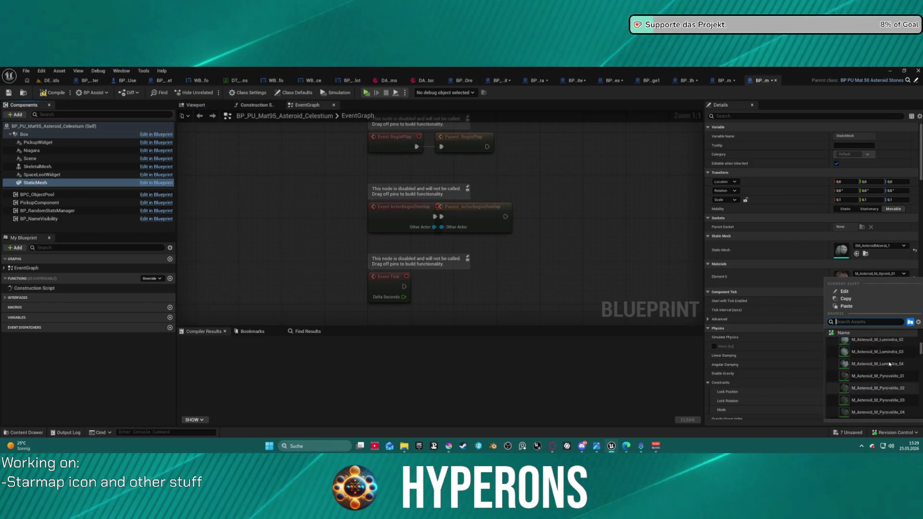
scroll(890, 364, up, 5)
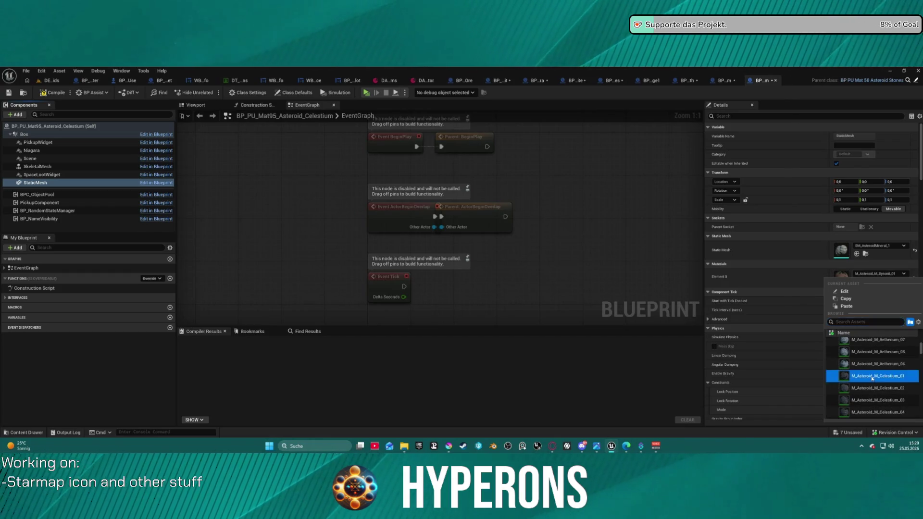
click(872, 378)
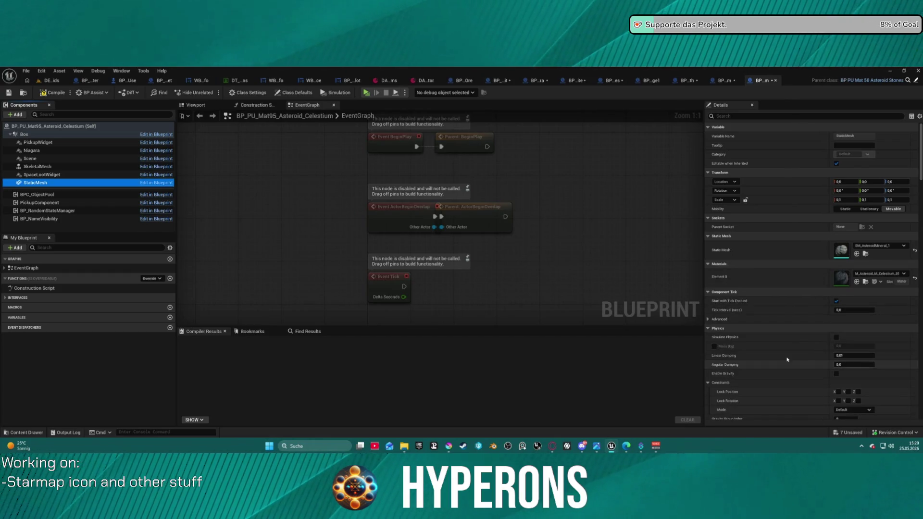
click(42, 95)
- Preview the asteroid and save the Celestium pickup blueprint, checking out the asset
click(204, 107)
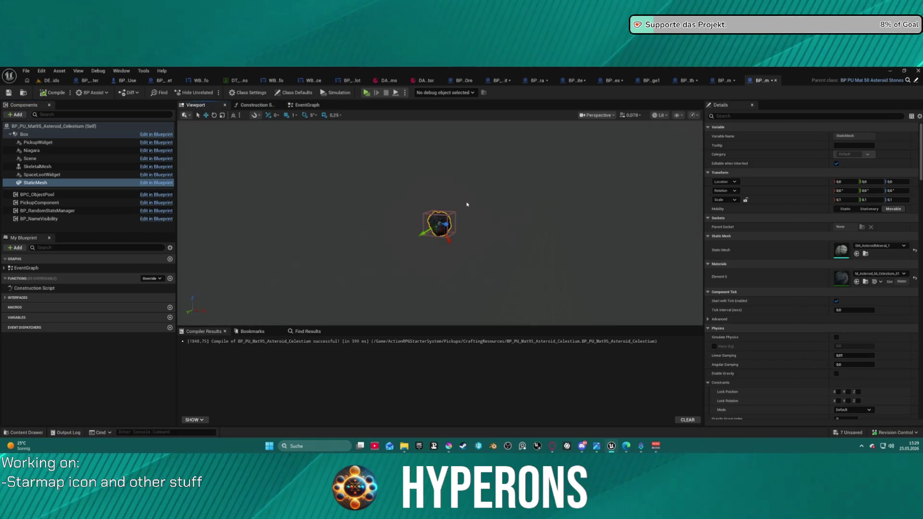
scroll(440, 224, up, 10)
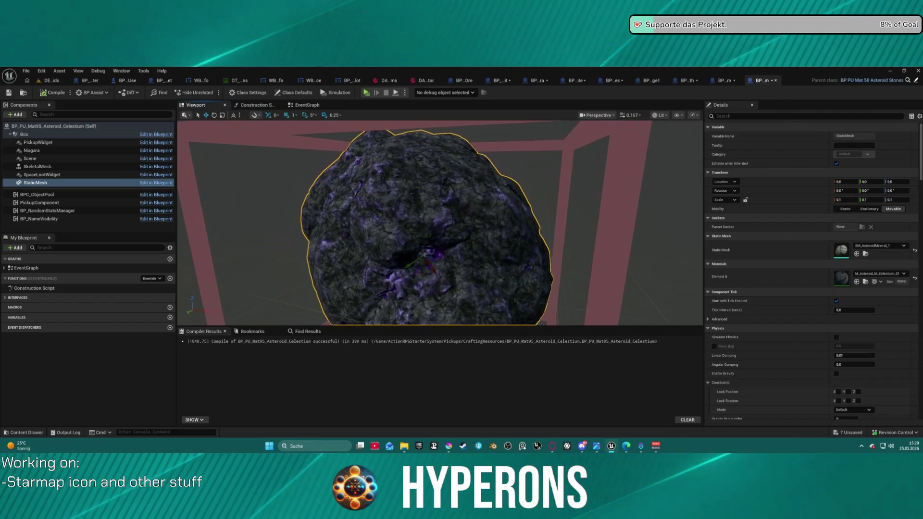
scroll(439, 223, down, 3)
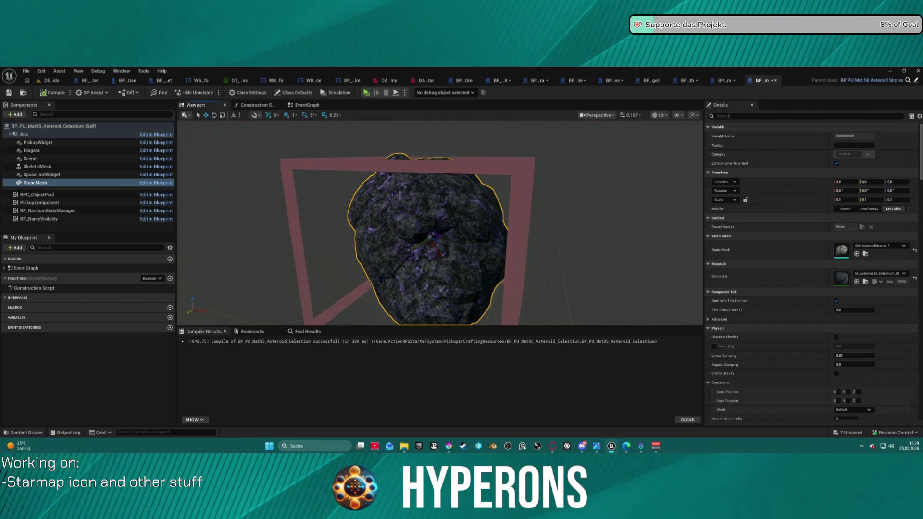
key(ctrl+s)
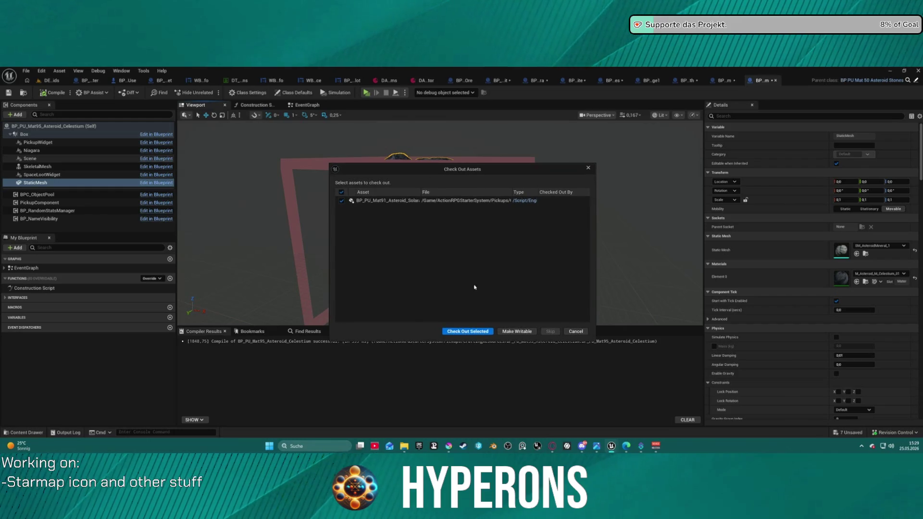
click(475, 331)
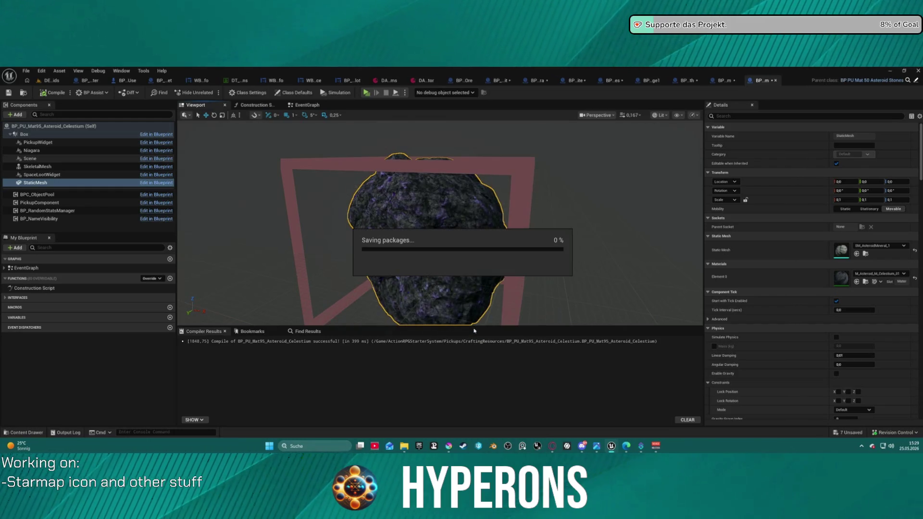
- Open the inventory items data asset and scroll to the end of its item list
click(427, 81)
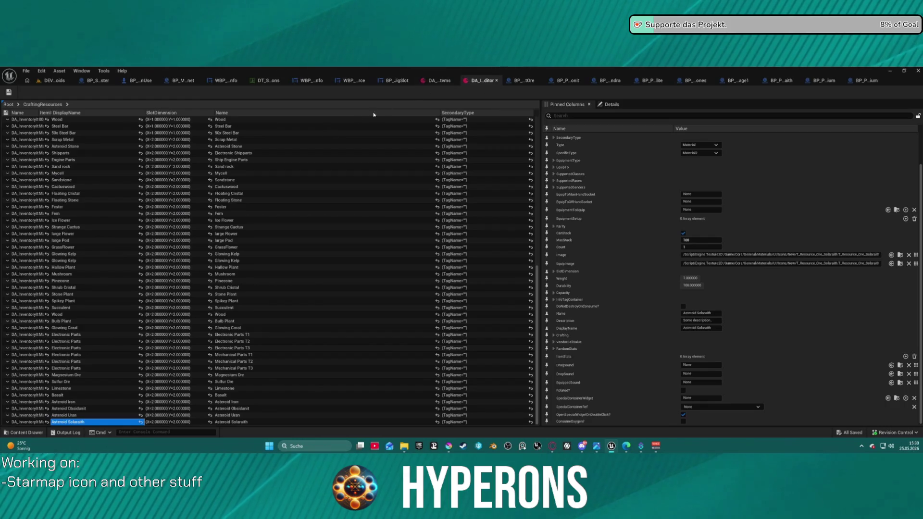
click(436, 81)
scroll(75, 317, down, 5)
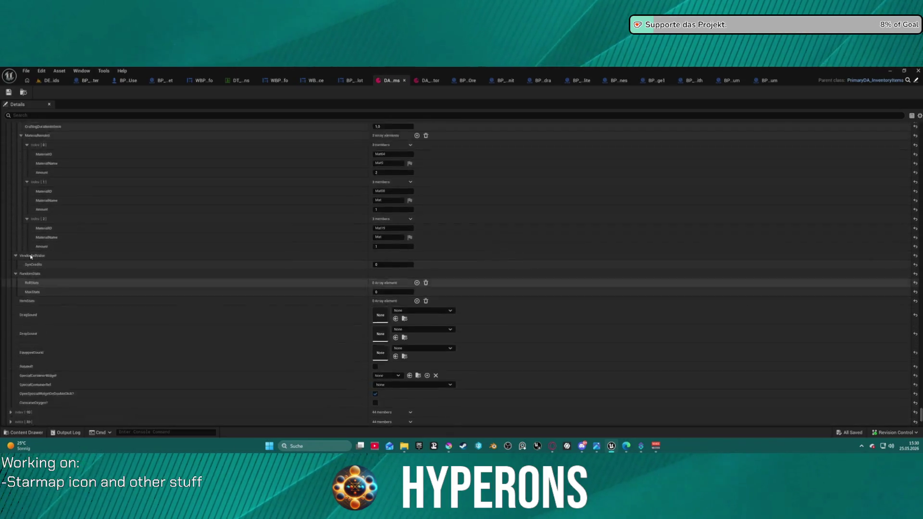
scroll(30, 255, down, 10)
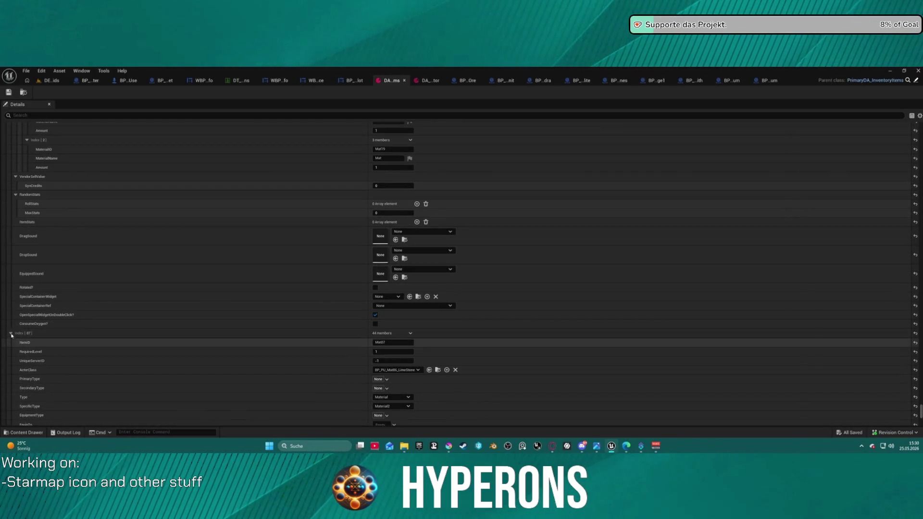
scroll(10, 333, down, 3)
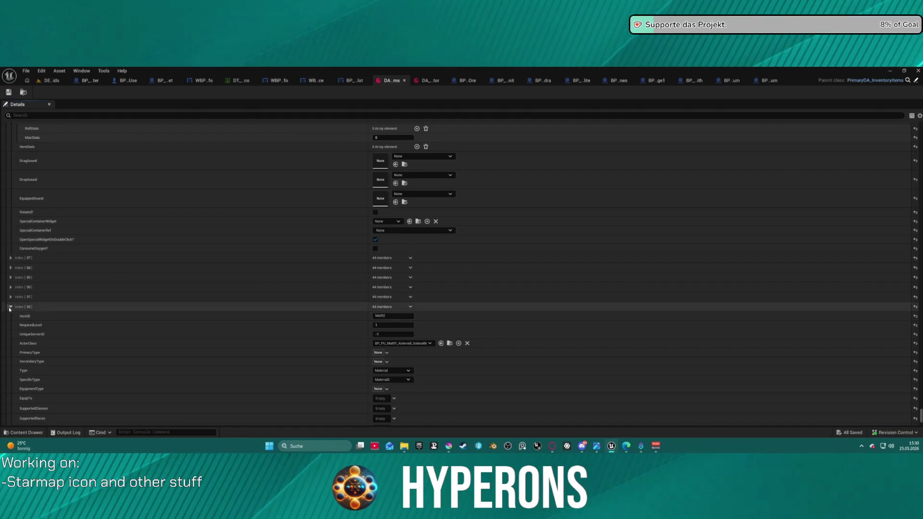
click(22, 338)
- Add a new item entry after Index [95] with ItemID Mat96
click(411, 367)
click(408, 368)
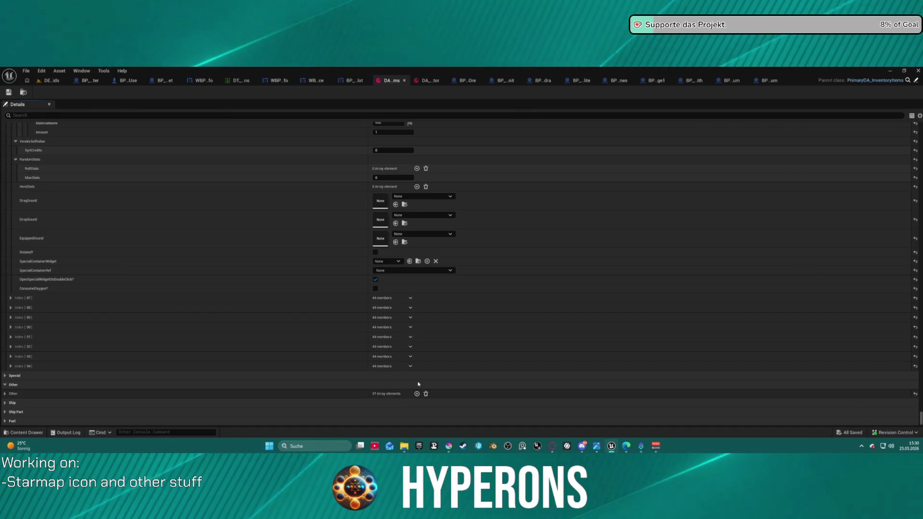
click(410, 376)
click(363, 402)
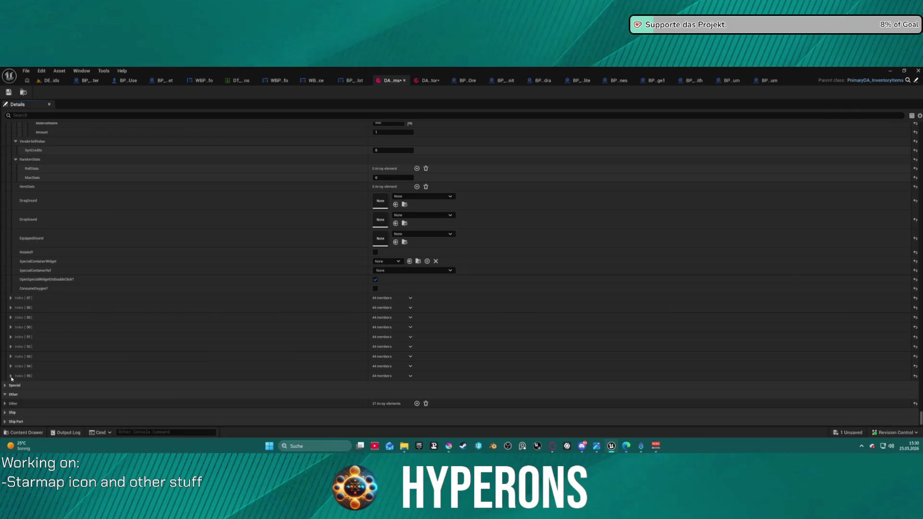
click(10, 385)
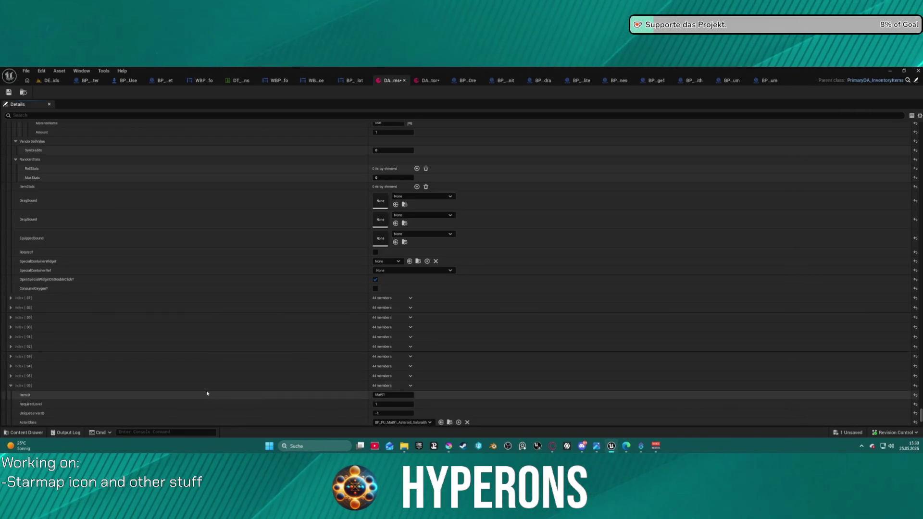
scroll(207, 394, down, 3)
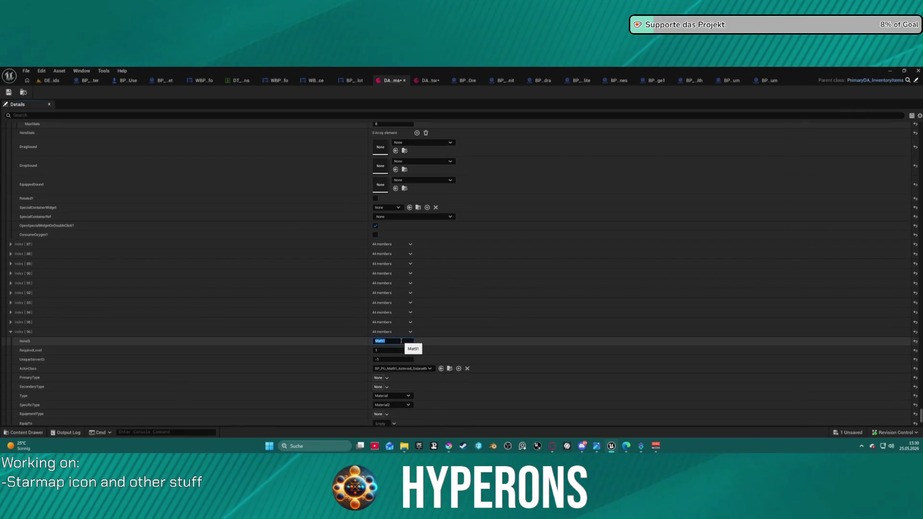
text(Mat96)
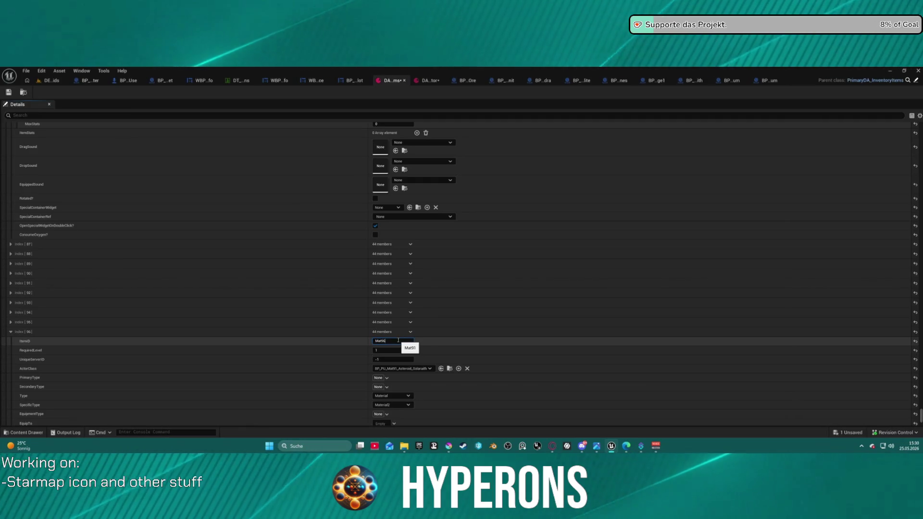
- Set the new entry's ActorClass to BP_PU_Mat96_Asteroid_Aetherium
click(403, 368)
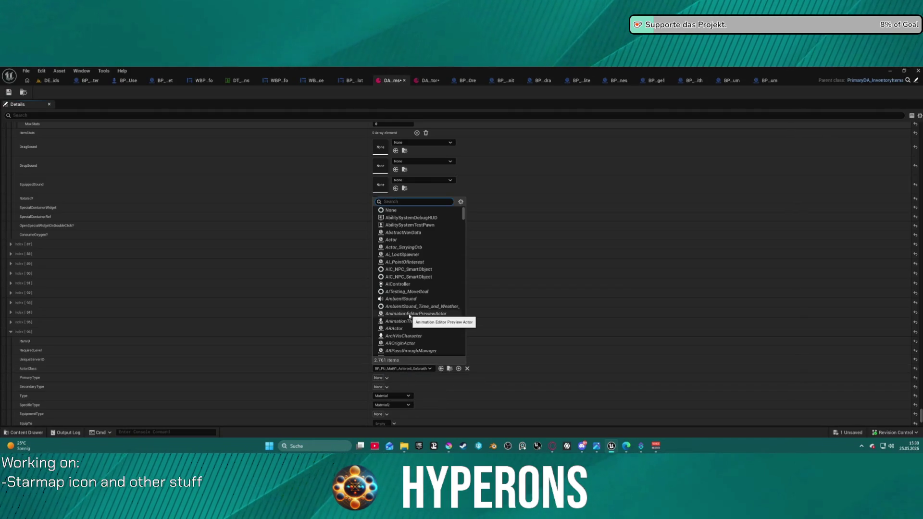
text(96)
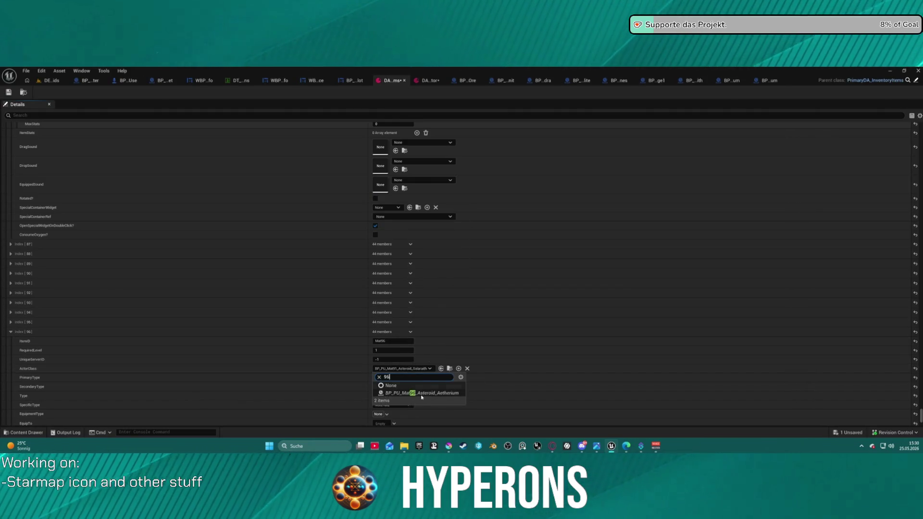
click(421, 393)
scroll(408, 394, down, 1)
scroll(404, 384, down, 2)
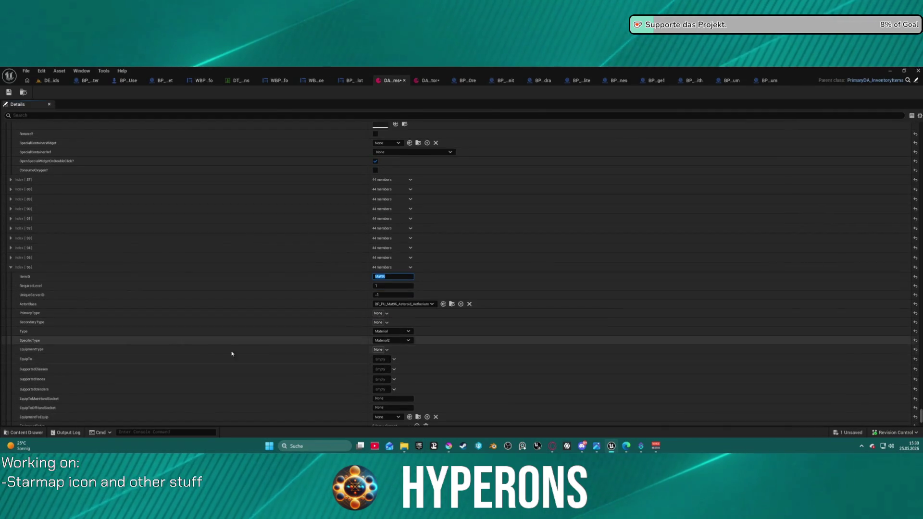
scroll(339, 356, down, 2)
scroll(340, 355, down, 3)
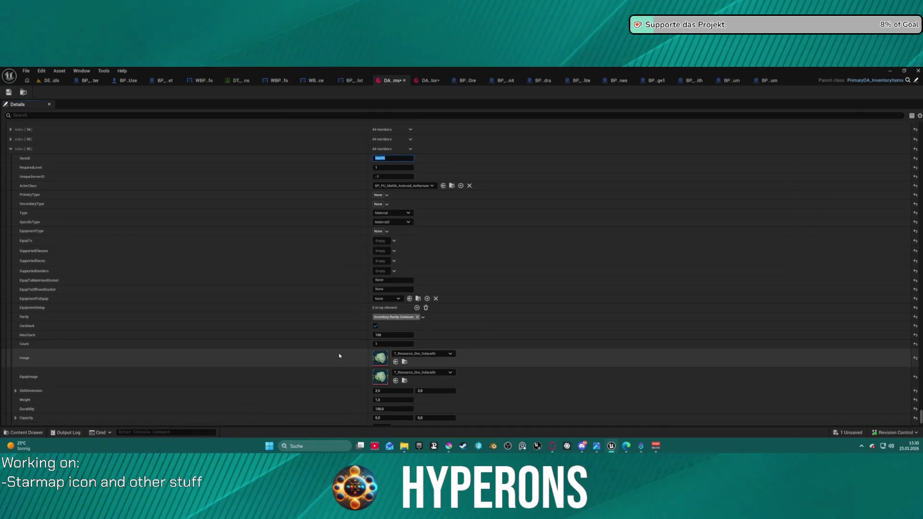
- Browse the available ore icon textures for the new entry
click(403, 361)
click(406, 365)
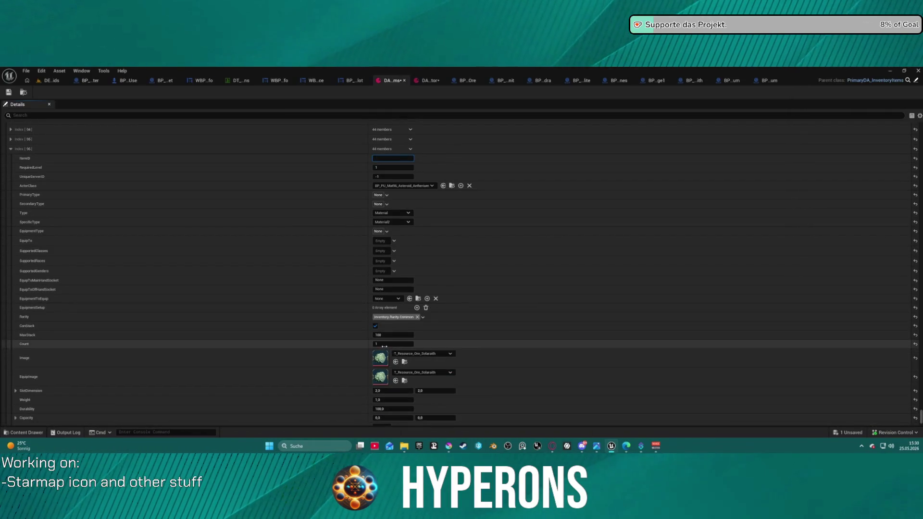
click(406, 365)
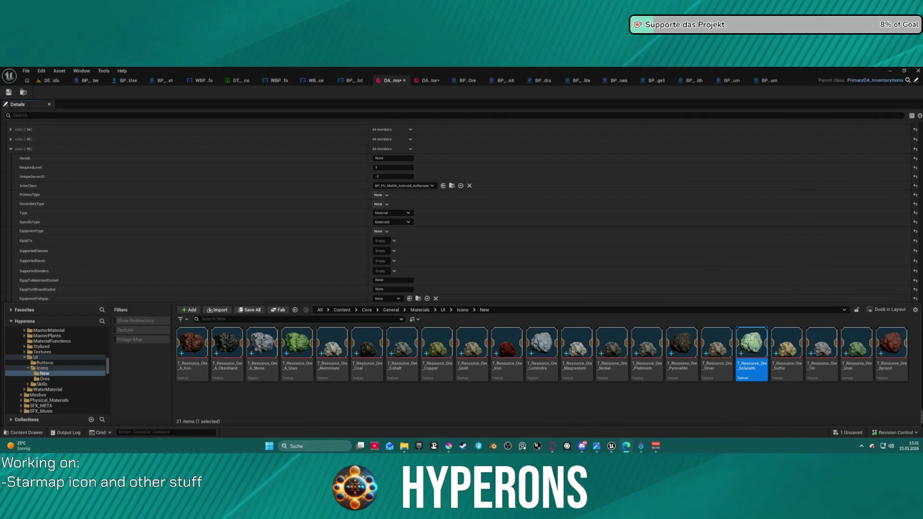
click(648, 402)
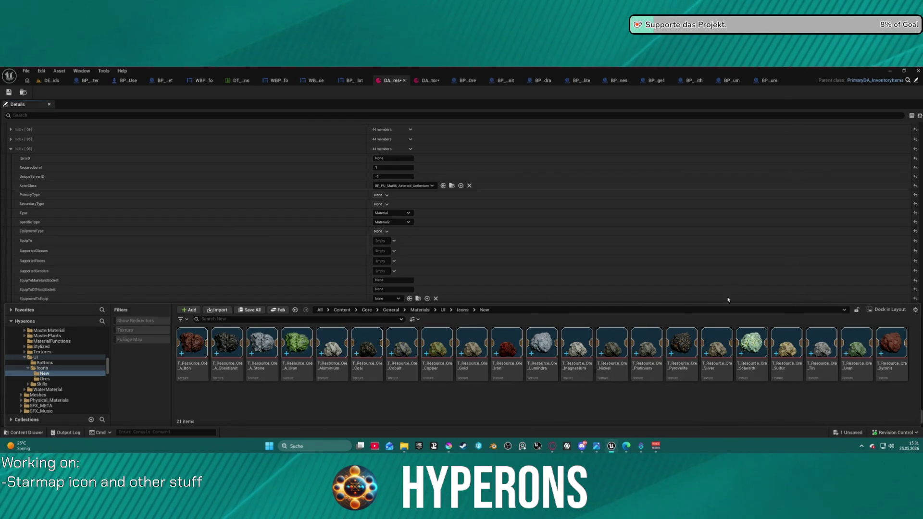
click(261, 215)
scroll(270, 257, up, 10)
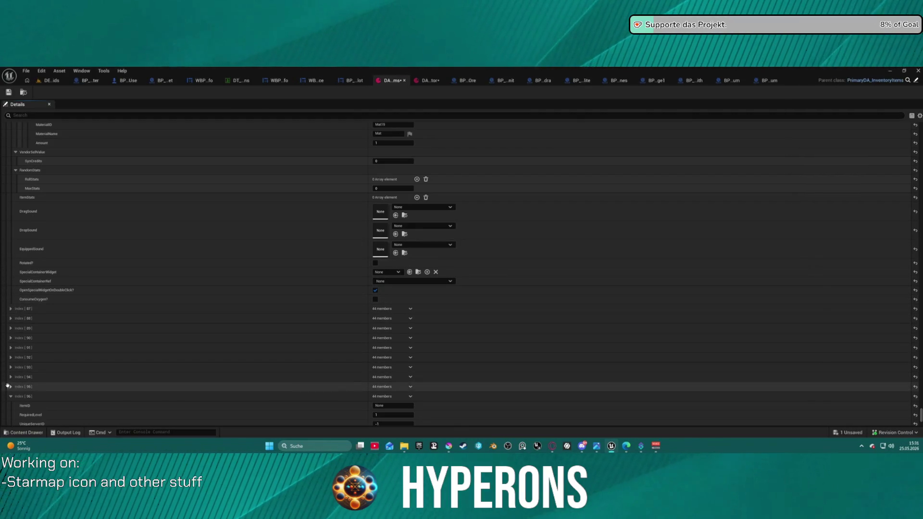
- Correct the Index [95] entry's ItemID to Mat96
scroll(130, 356, down, 2)
scroll(131, 356, down, 3)
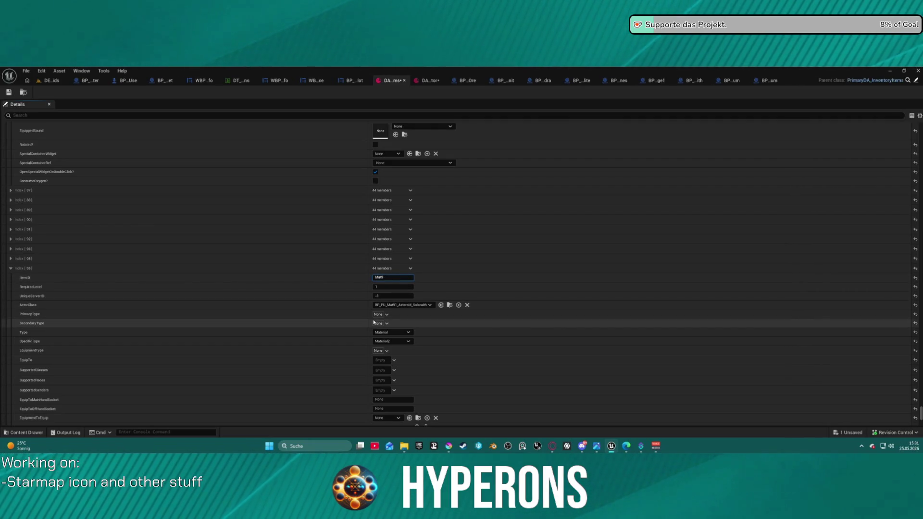
key(BackSpace)
text(6)
key(Return)
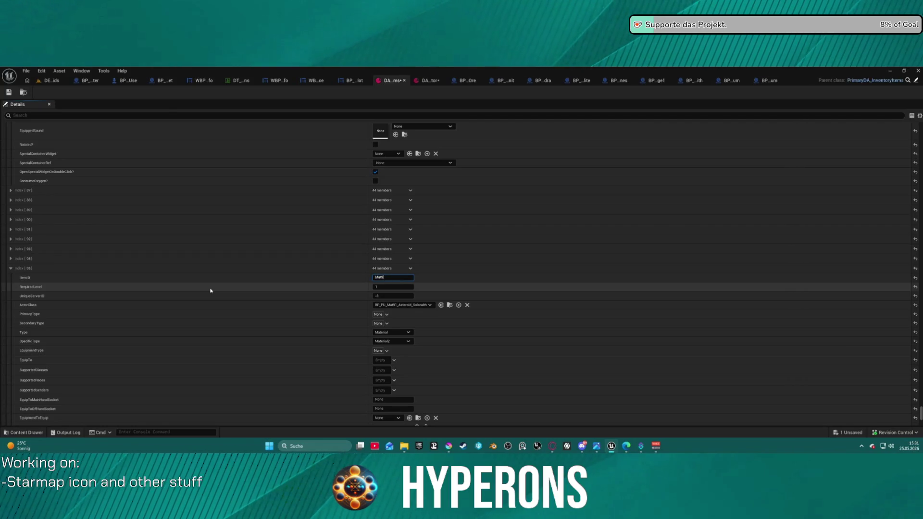
- Set the entry's ActorClass to BP_PU_Mat96_Asteroid_Aetherium by searching 96
scroll(154, 367, down, 10)
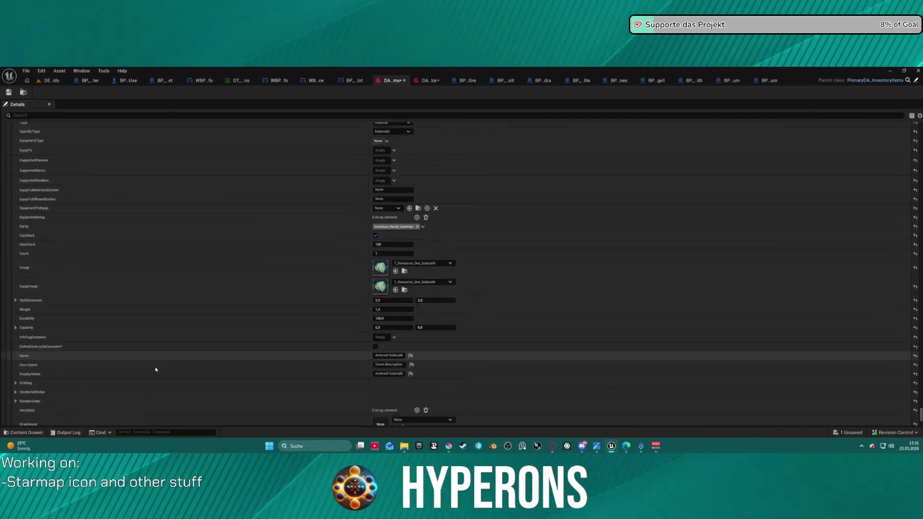
scroll(153, 369, down, 15)
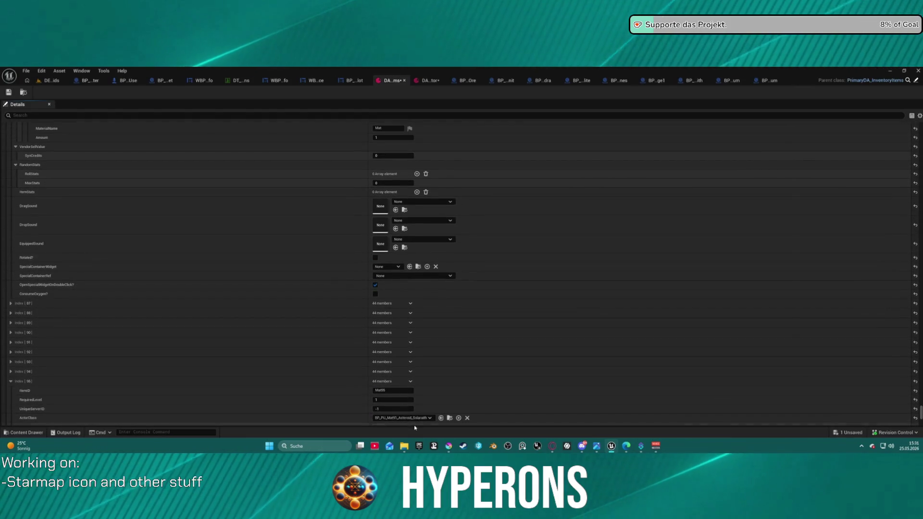
click(404, 417)
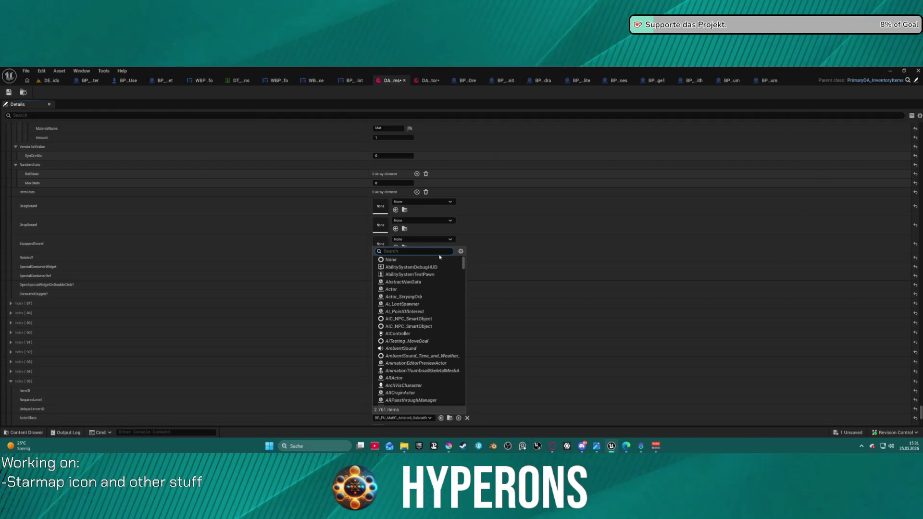
text(96)
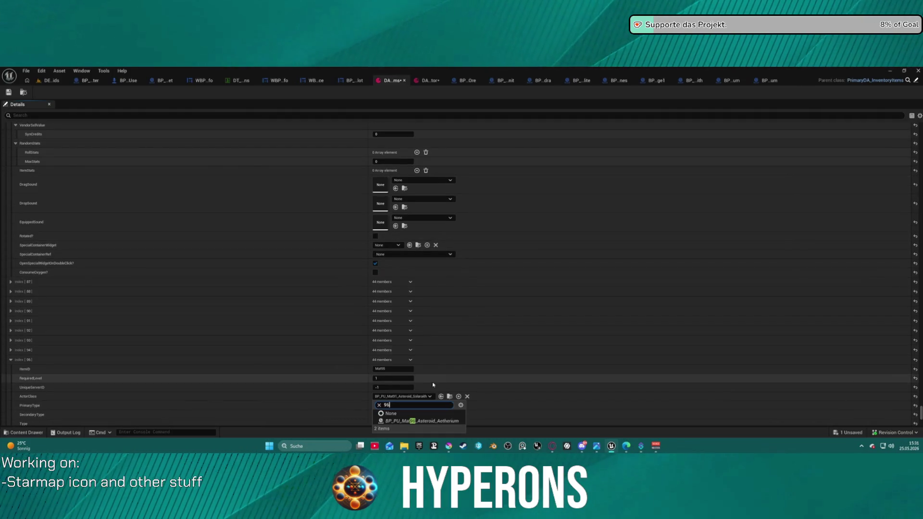
click(418, 421)
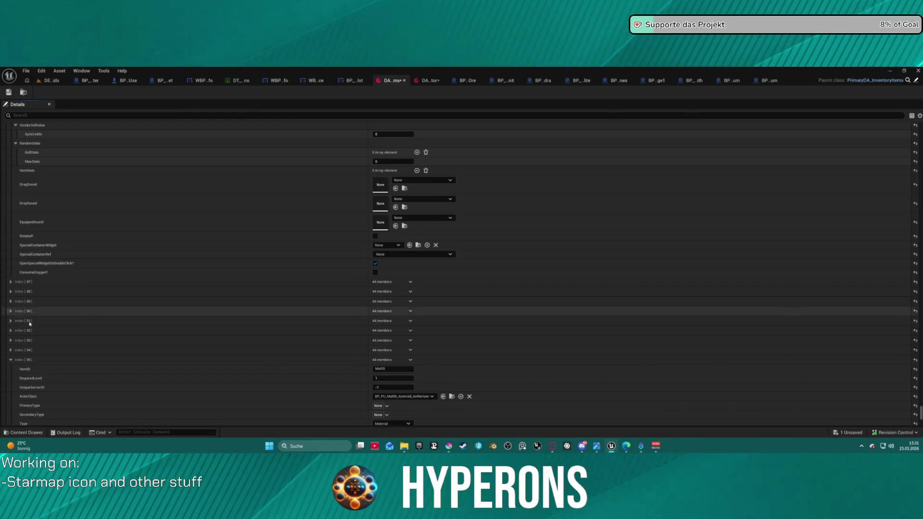
click(10, 350)
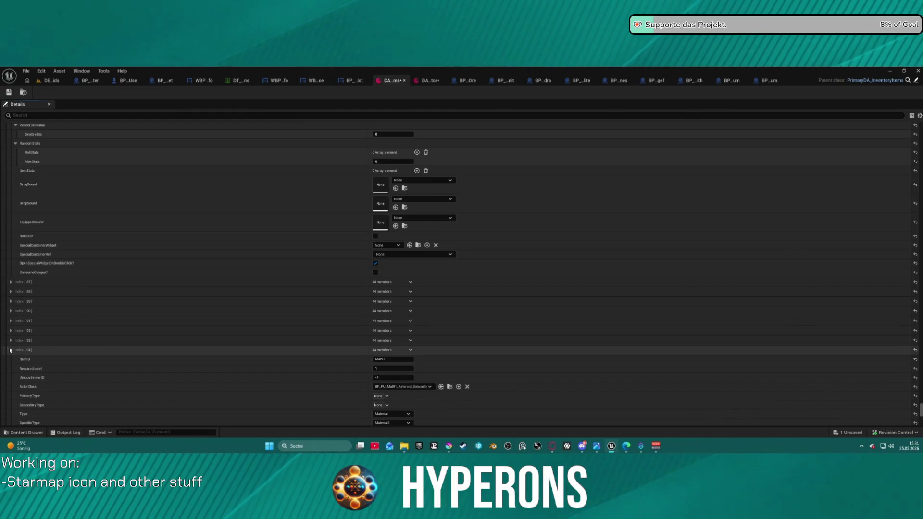
- Give Index [94] ItemID Mat94 and the Mat94 Xyronit asteroid actor class
click(396, 359)
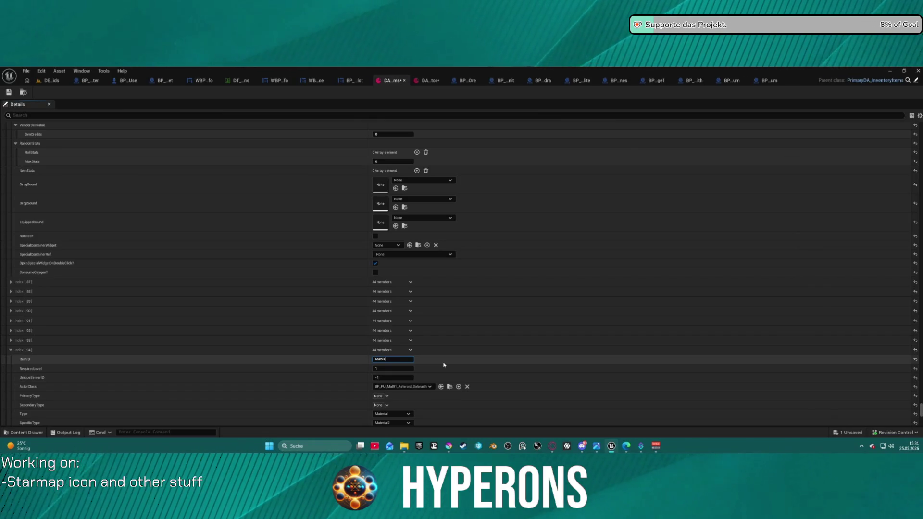
key(Return)
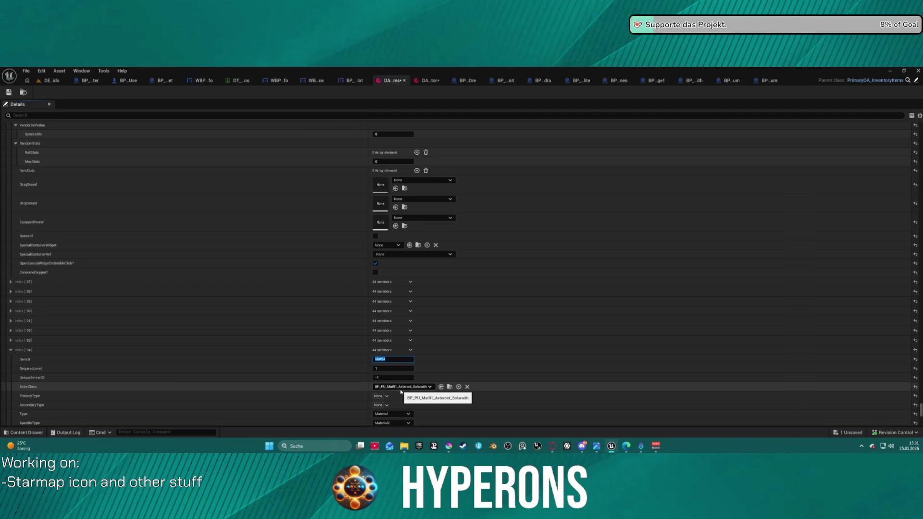
click(401, 386)
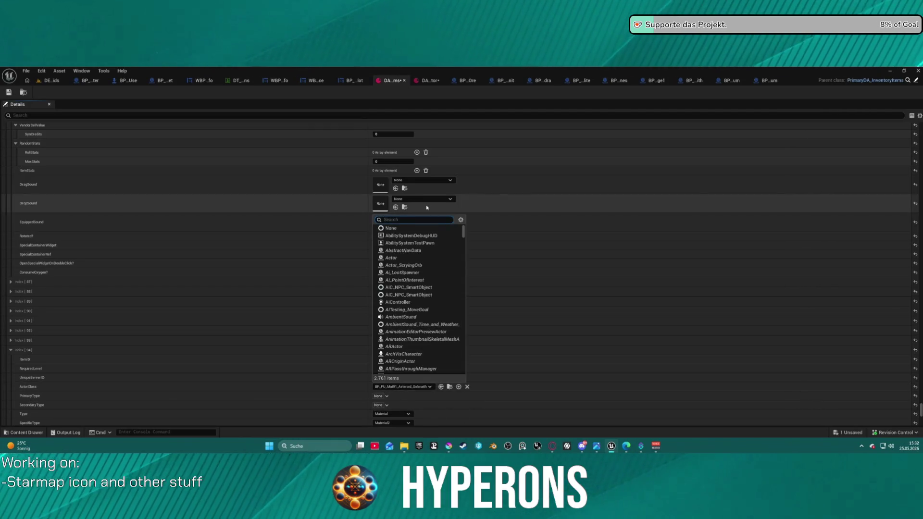
text(94)
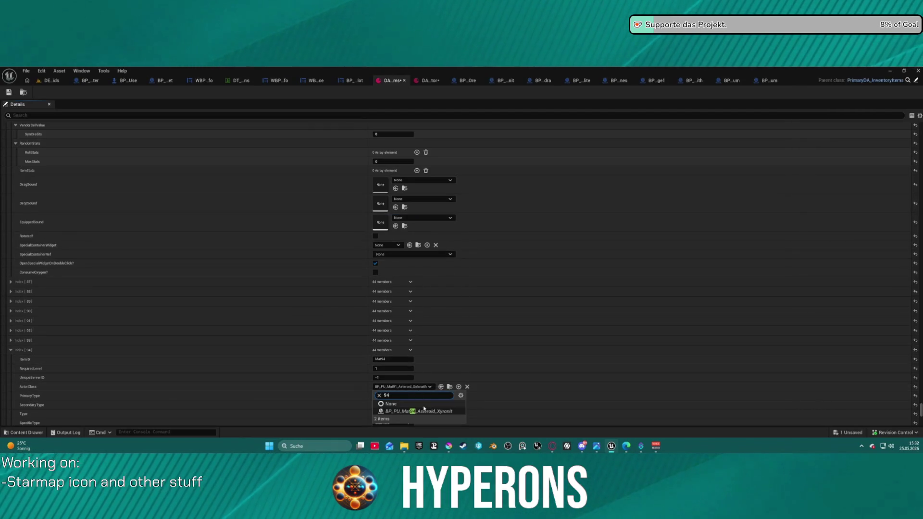
click(427, 411)
- Give Index [93] ItemID Mat93 and the Mat93 Luminandra asteroid actor class
click(11, 340)
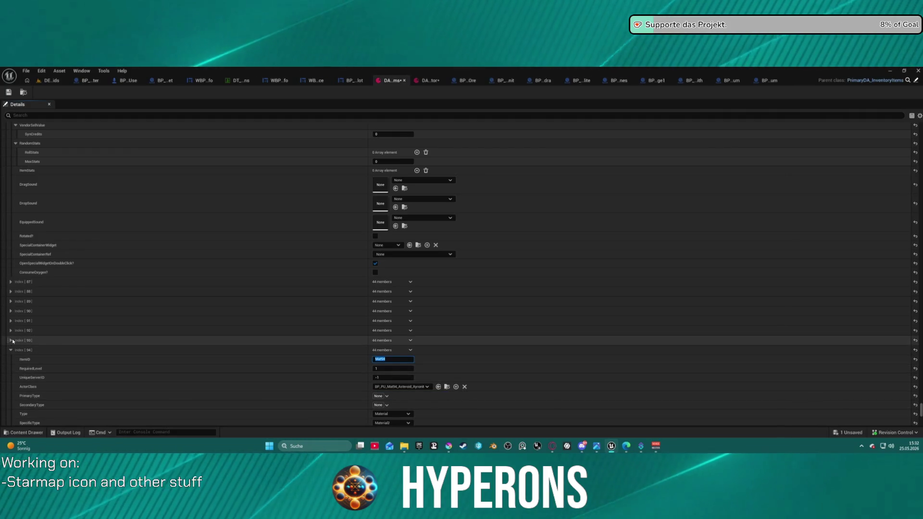
click(406, 349)
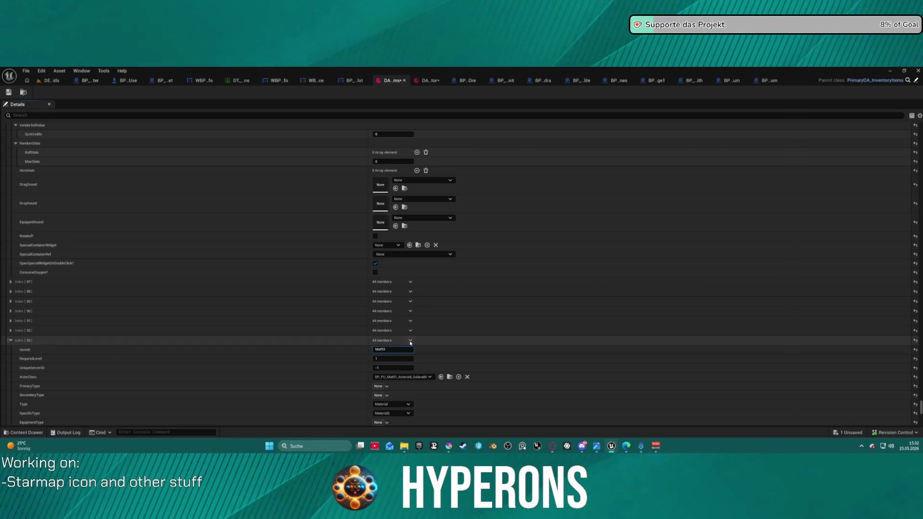
click(398, 379)
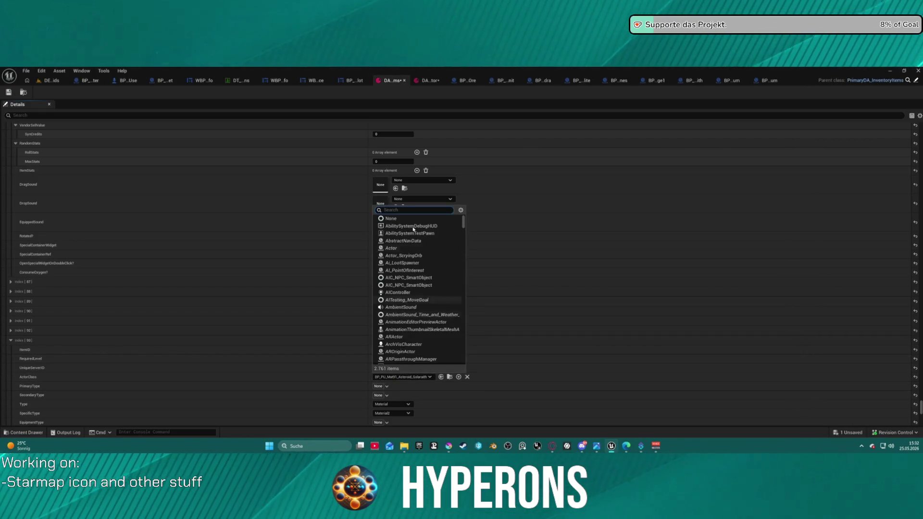
text(93)
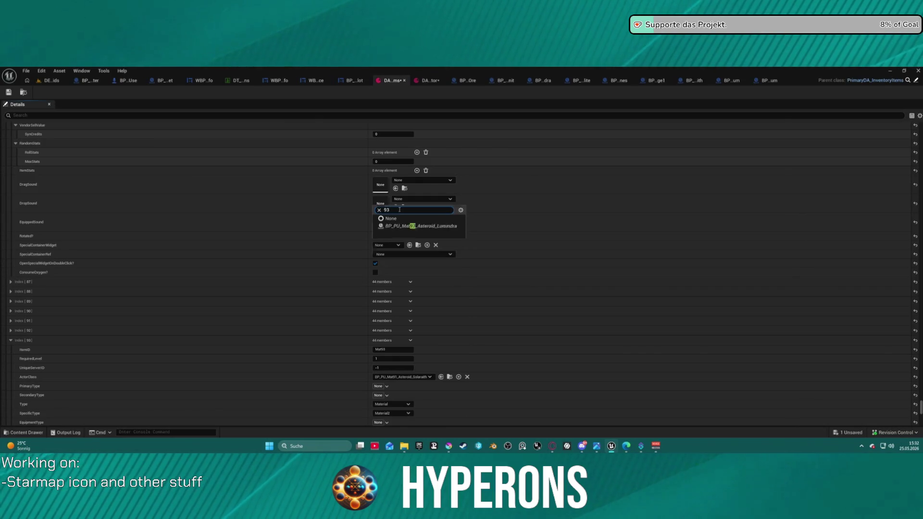
click(442, 402)
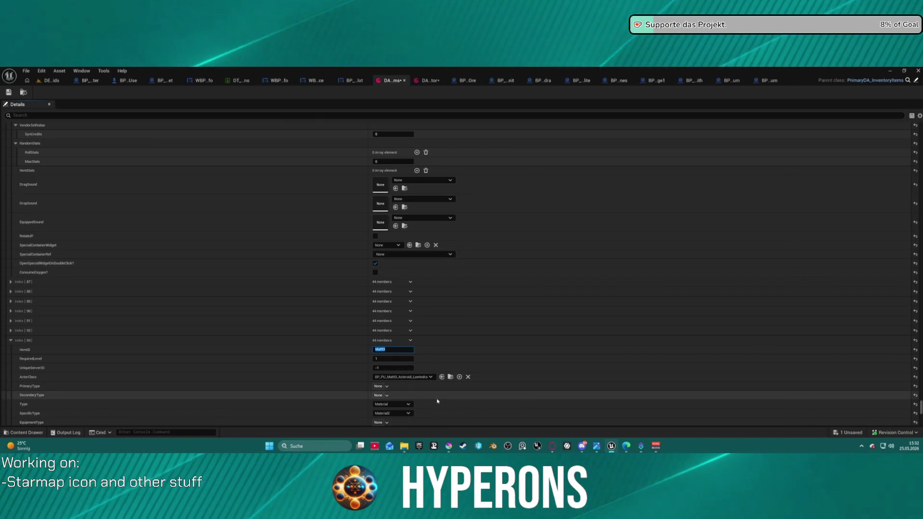
- Point Index [92] at BP_PU_Mat92_Asteroid_Pyrovelite and save the data asset
click(11, 330)
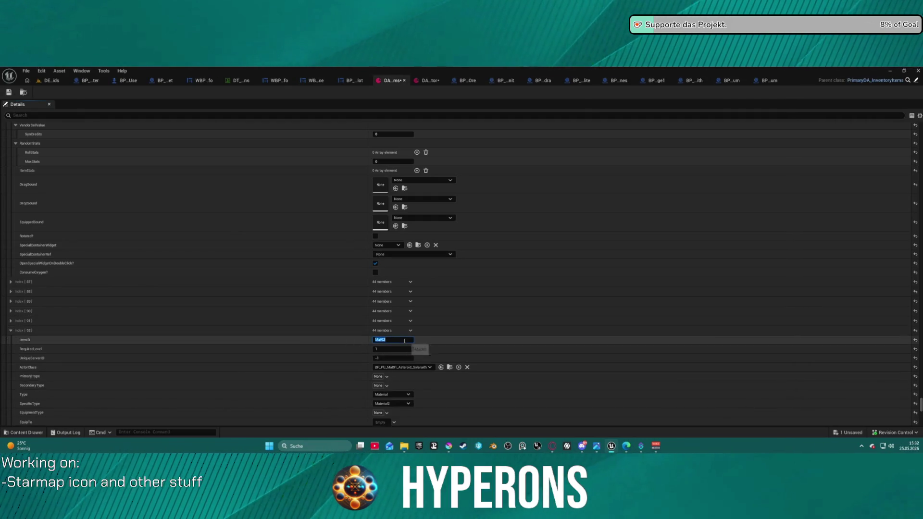
click(427, 367)
text(2)
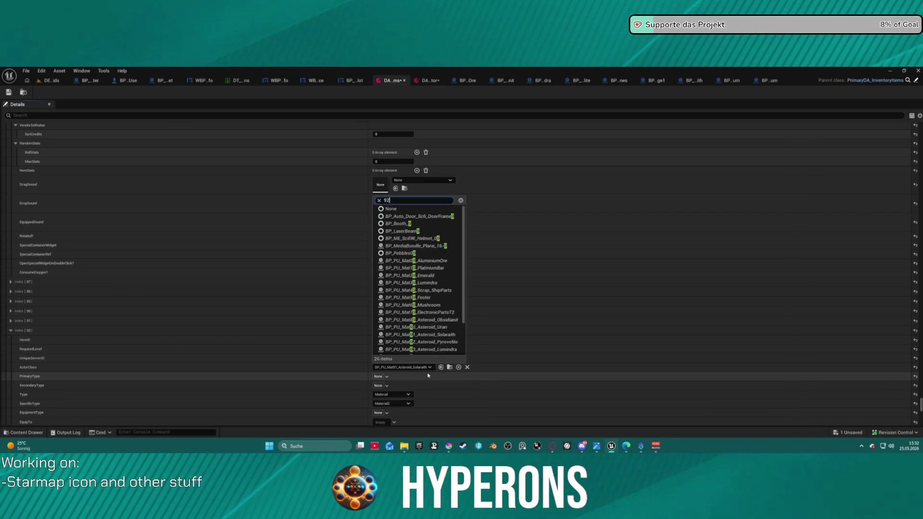
click(431, 392)
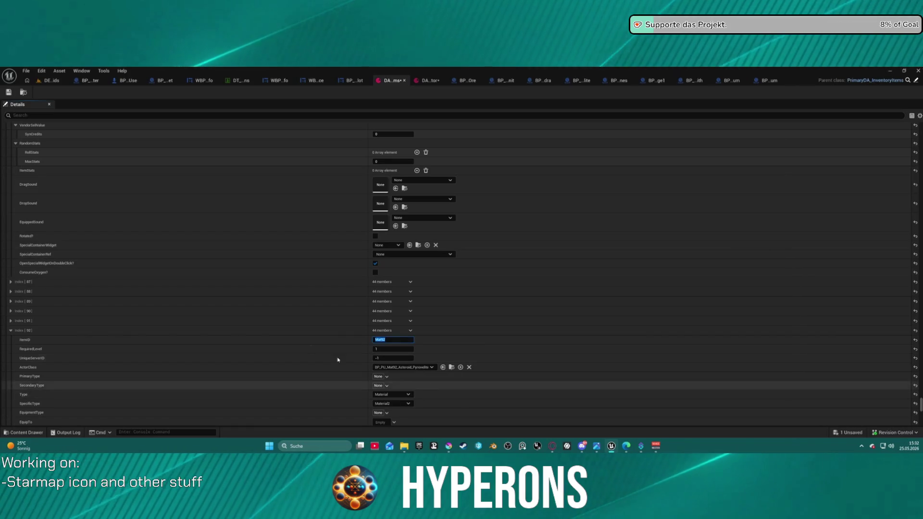
click(8, 95)
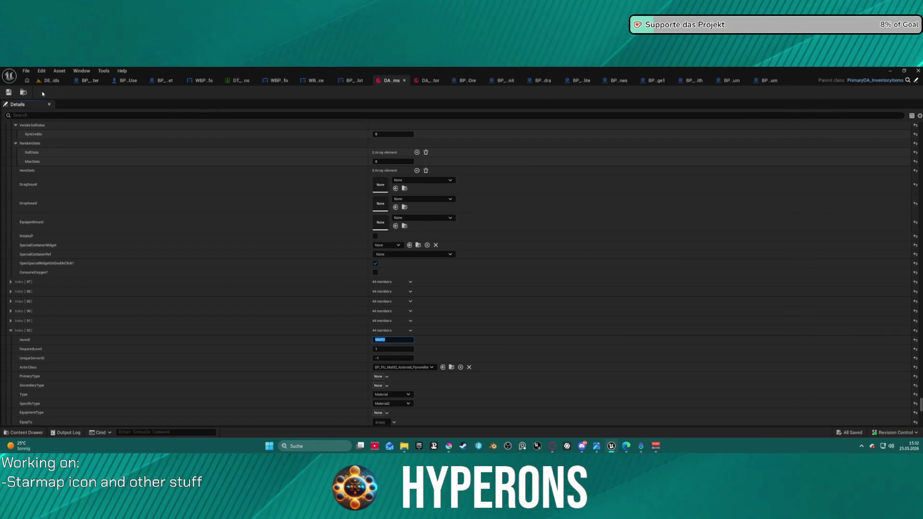
click(50, 80)
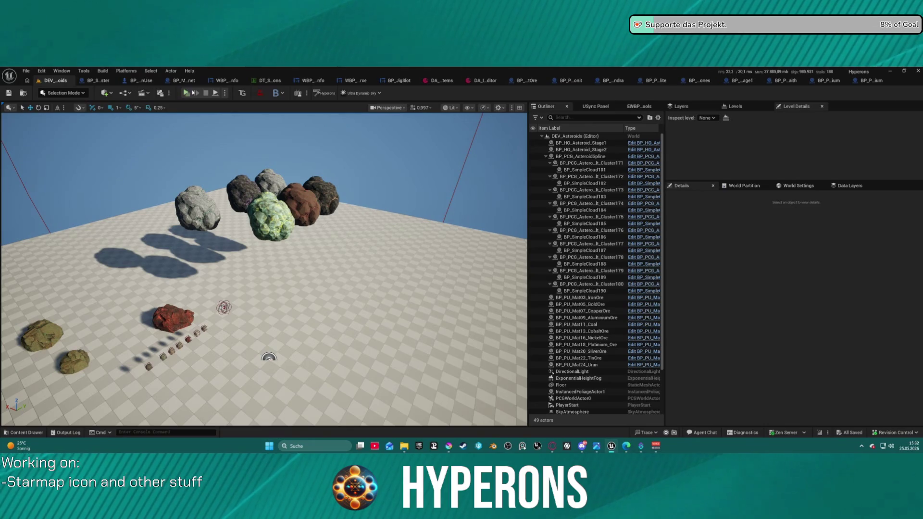
- Play the DEV_Asteroids level, check the inventory, and mine the floating asteroid with the laser
key(alt+p)
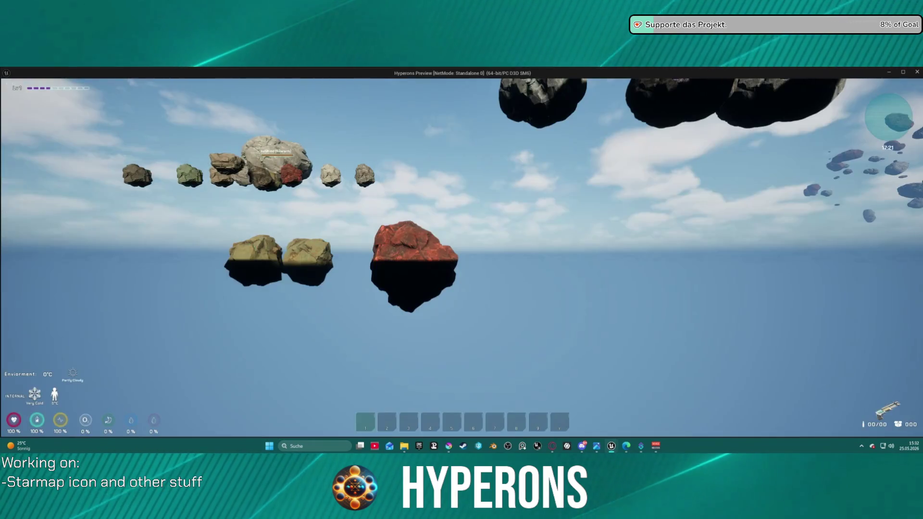
key(i)
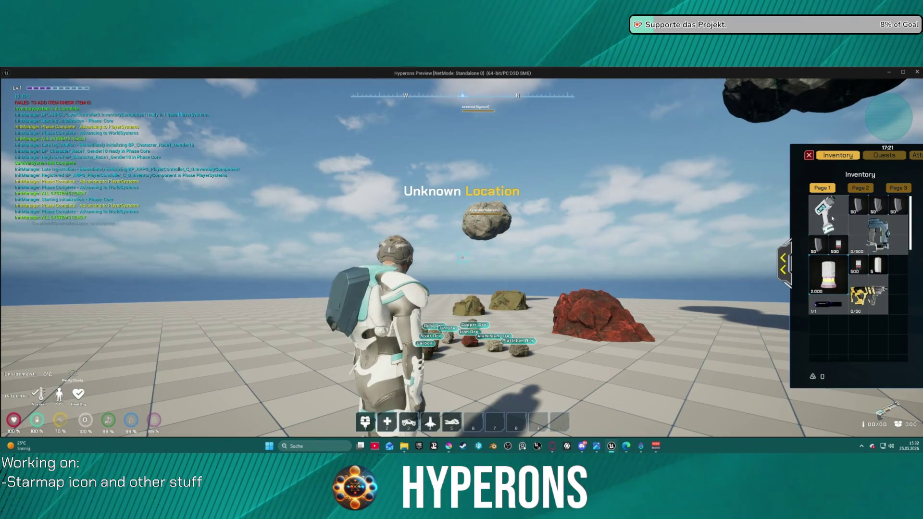
key(i)
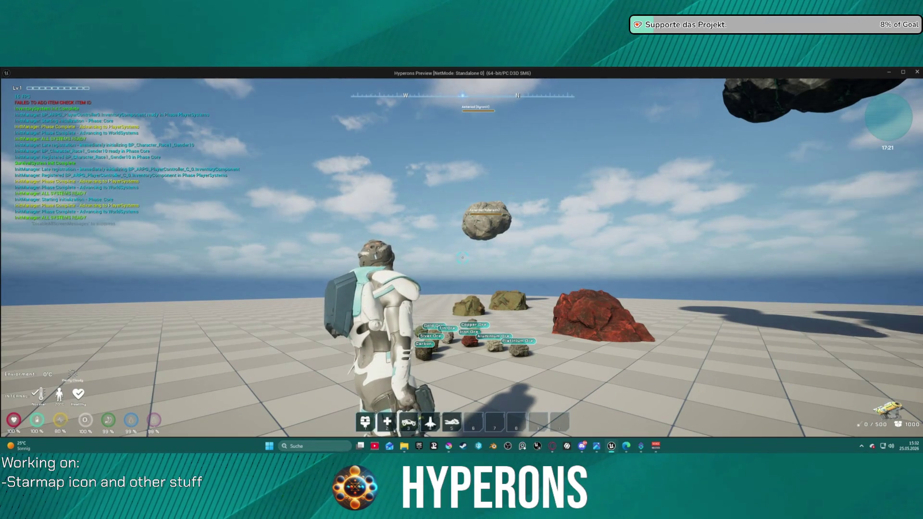
key(w)
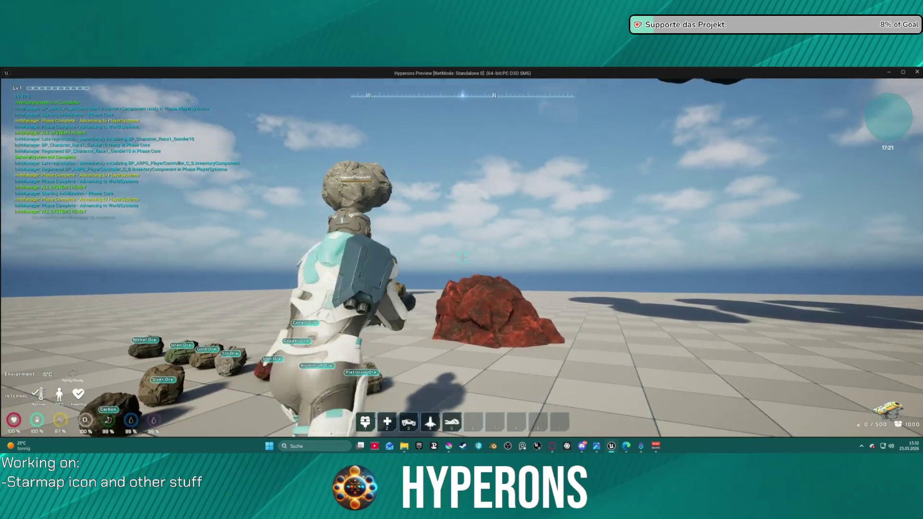
key(space)
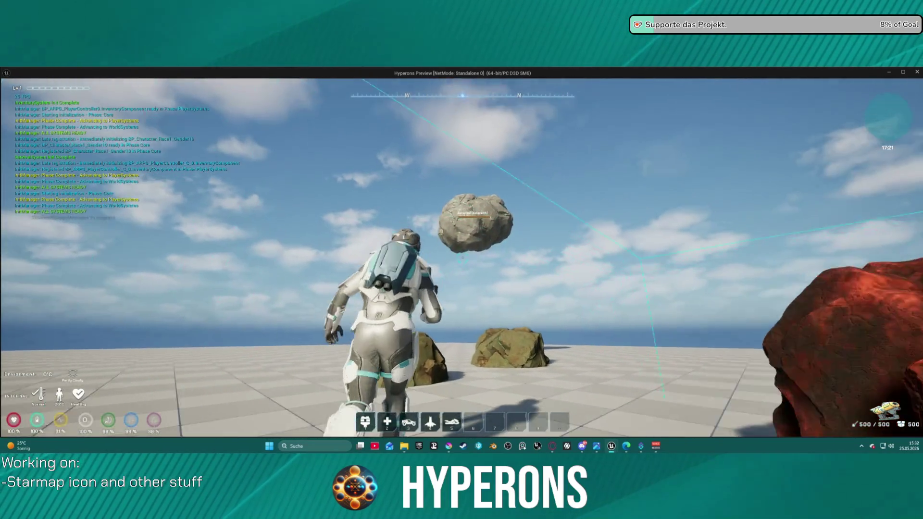
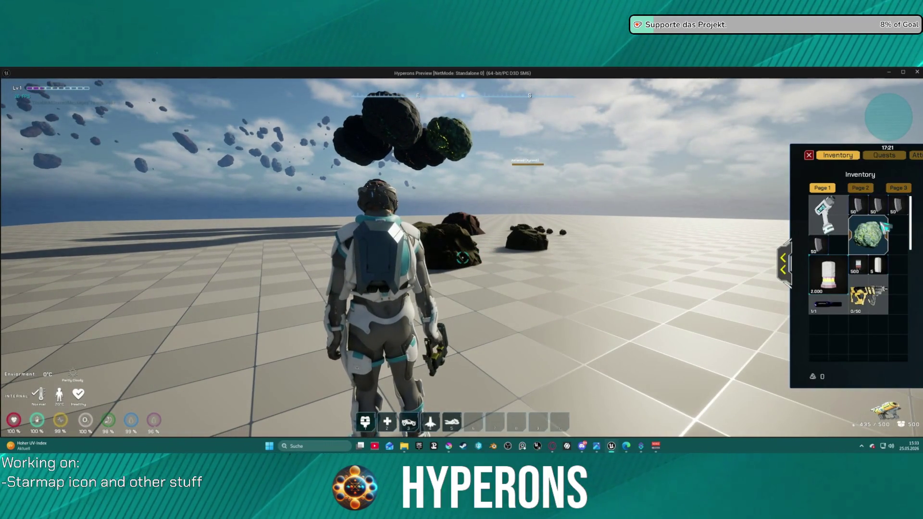
- Drop the Asteroid Solaraith out of the inventory into the world and pick it back up
drag(886, 227, 618, 243)
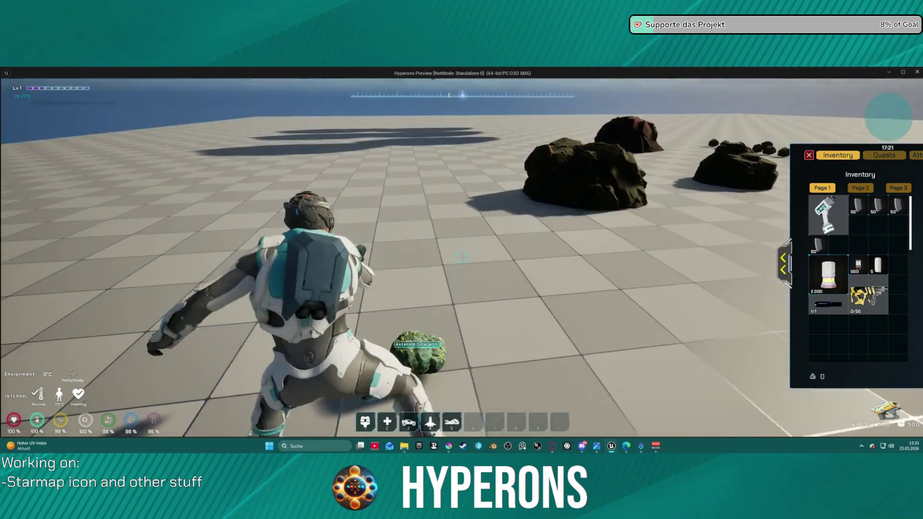
key(e)
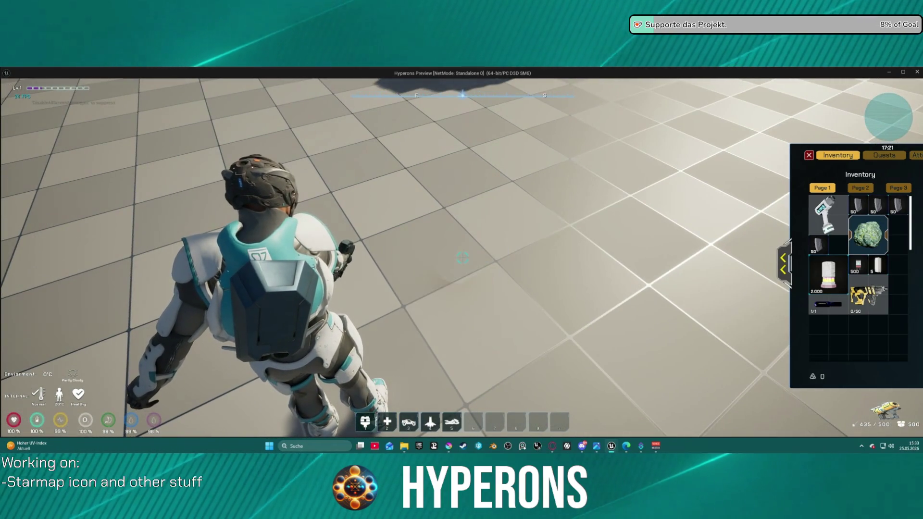
drag(618, 243, 529, 216)
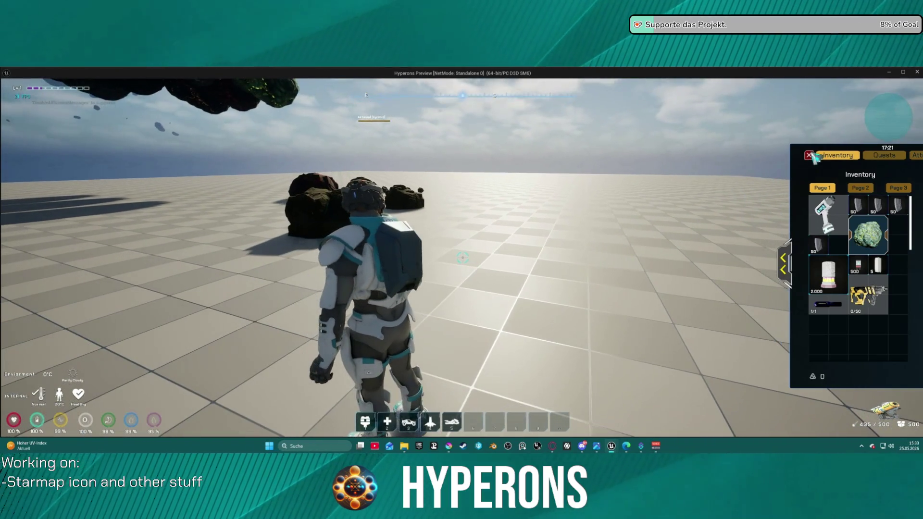
- Close the inventory and run the character up to the labelled ore rocks
click(811, 155)
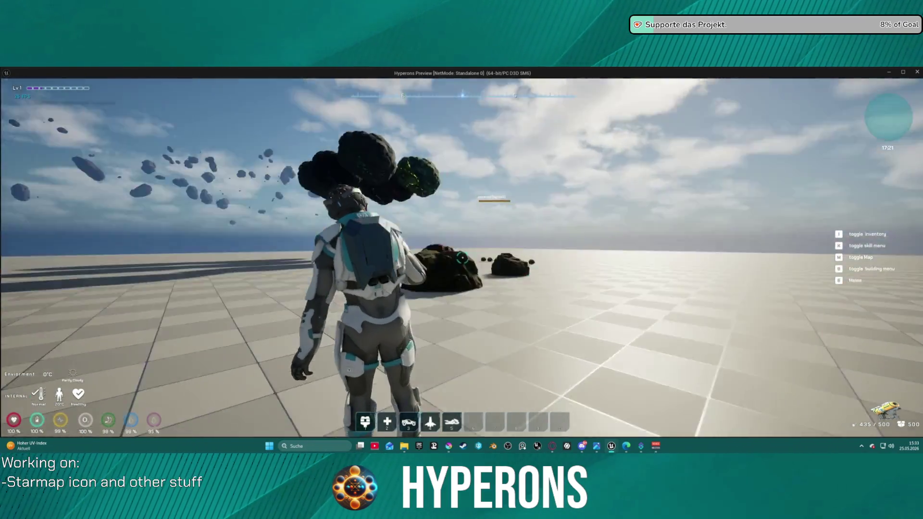
key(w)
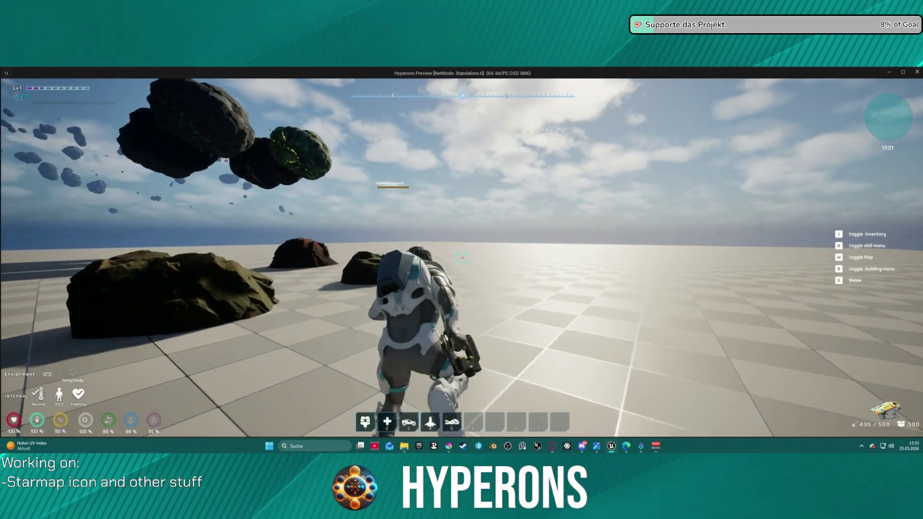
key(w)
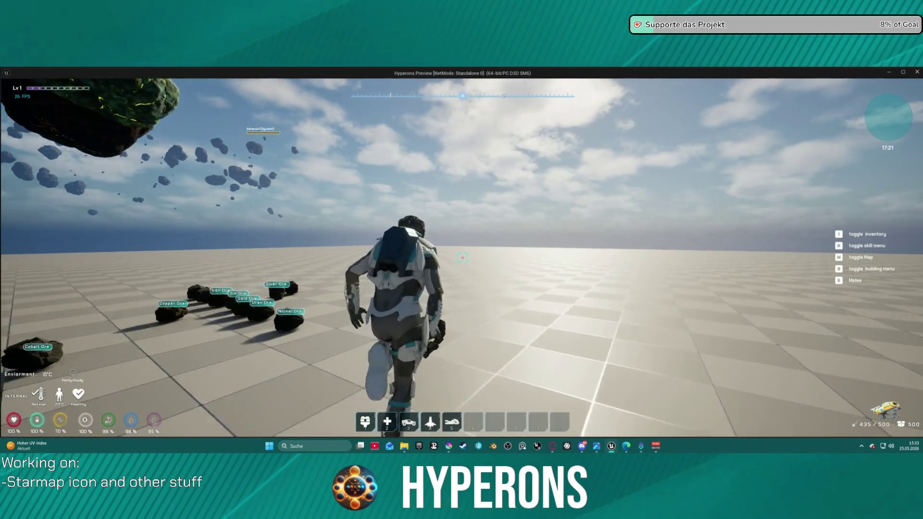
key(w)
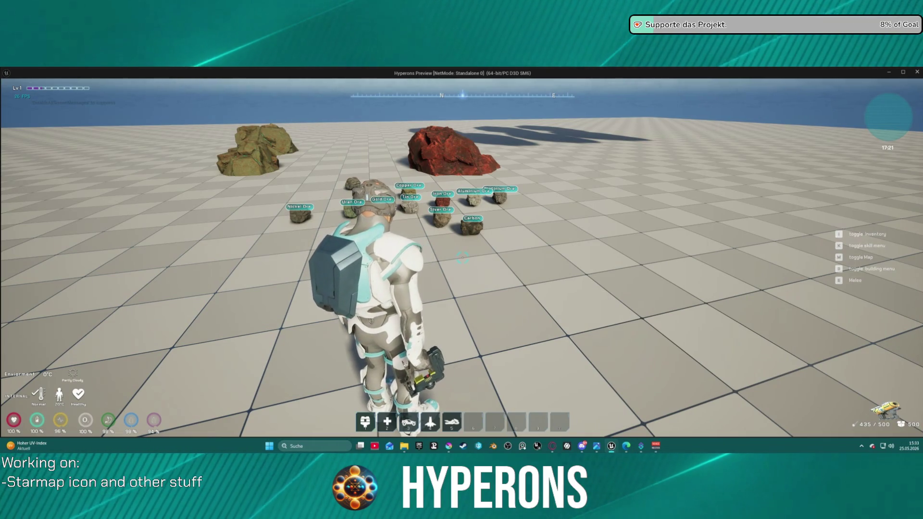
- Drop the Asteroid Solaraith from the inventory onto the ground near the ore rocks
key(i)
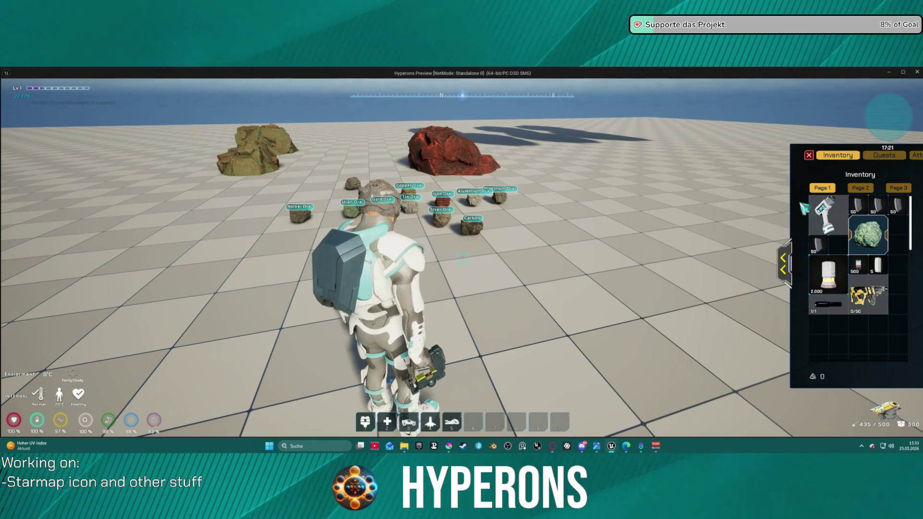
mouse_move(864, 240)
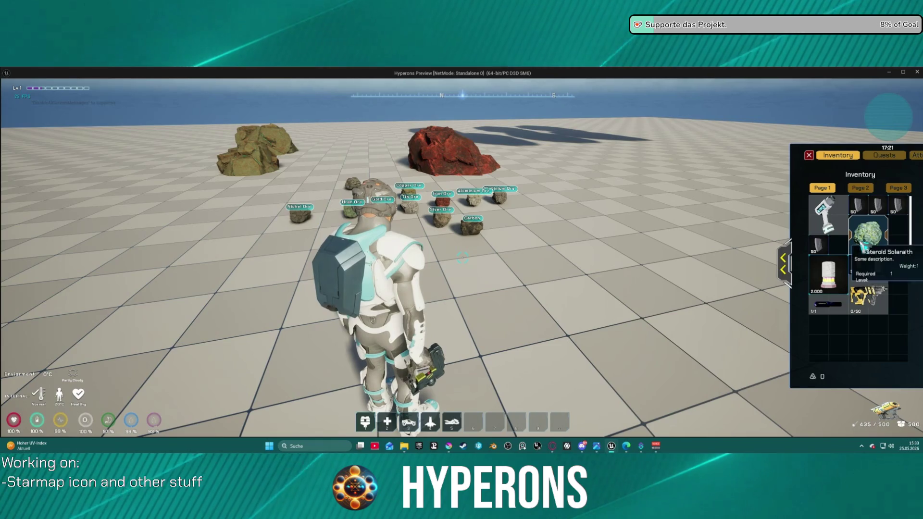
drag(867, 235, 480, 228)
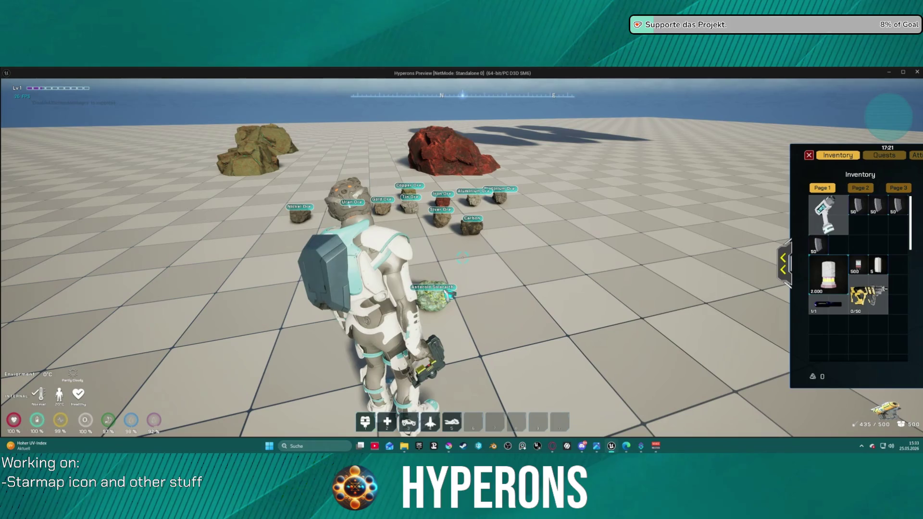
- Walk to the dropped asteroid, pick it up, and end the game preview
key(w)
key(a)
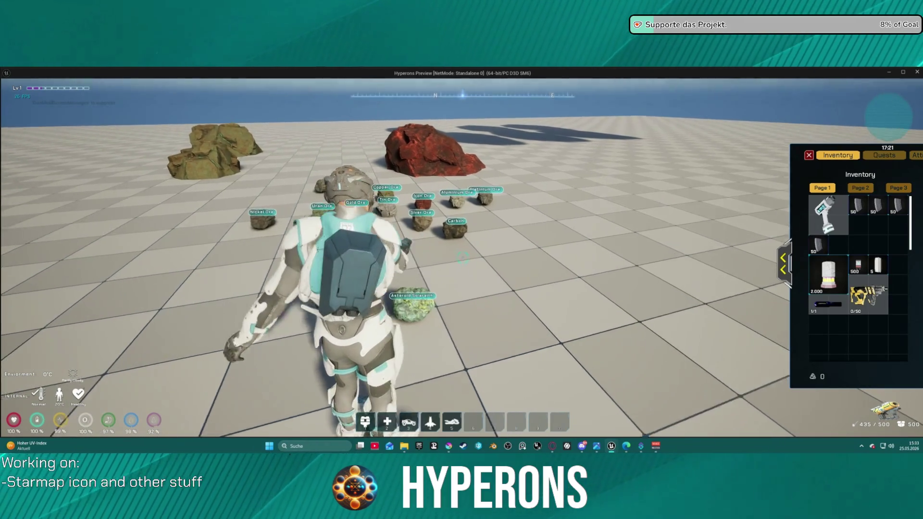
key(w)
key(d)
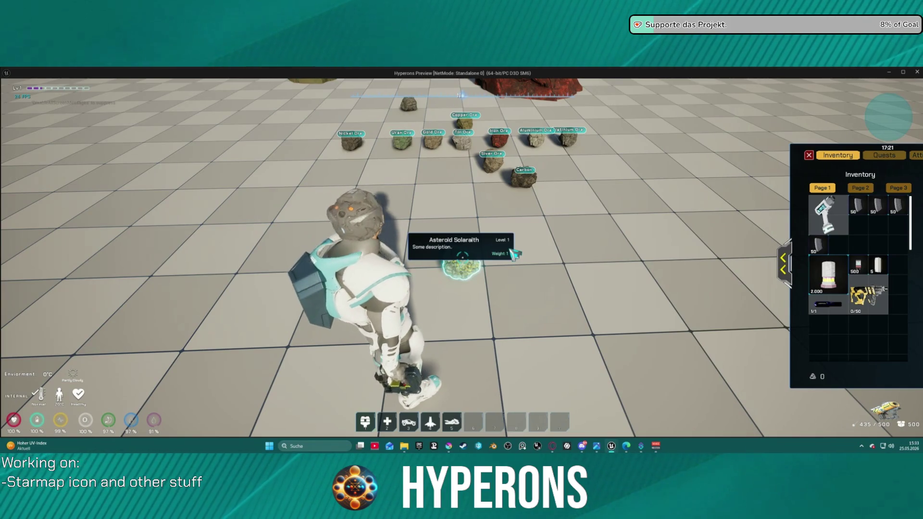
click(513, 253)
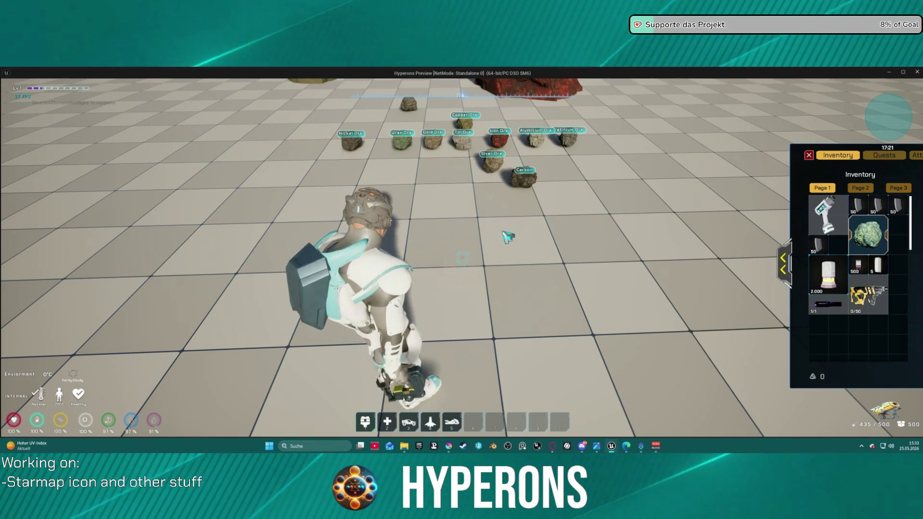
key(Escape)
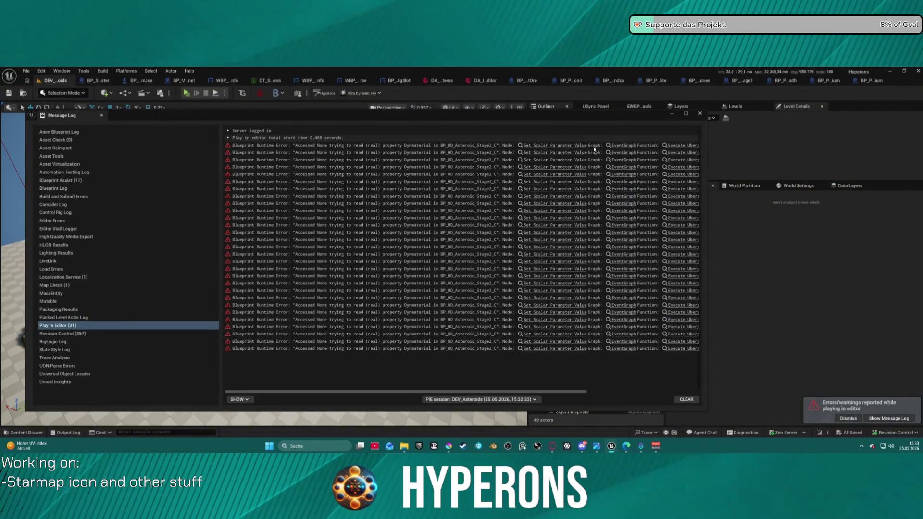
- Close the Message Log and briefly check the UI/Icons/New ore icon textures in the Content Drawer
click(700, 114)
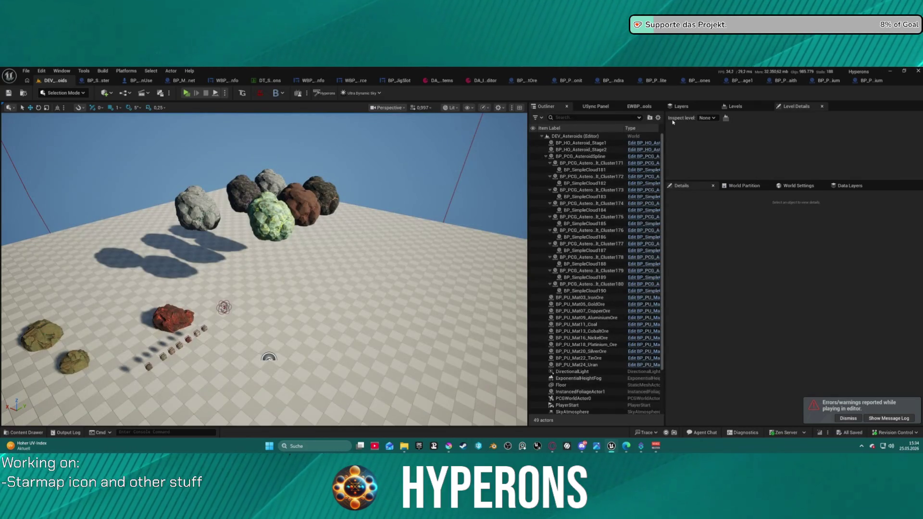
key(ctrl+space)
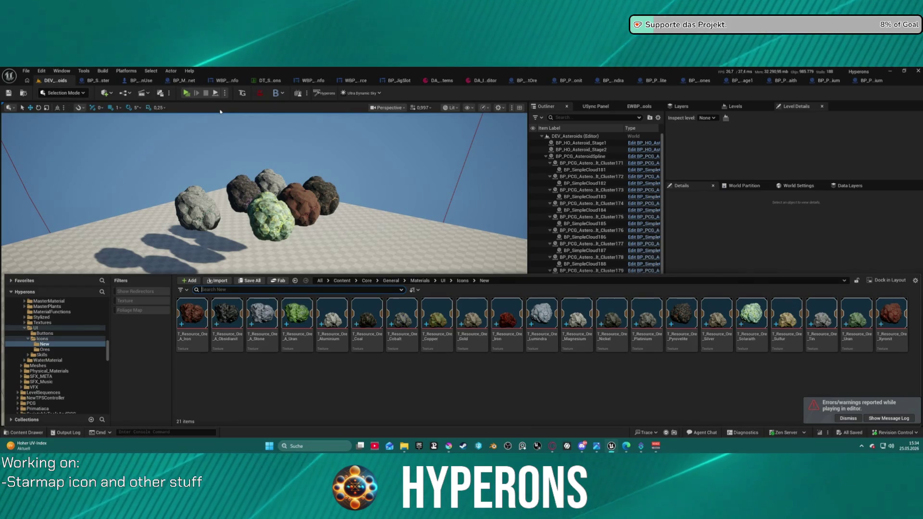
key(ctrl+space)
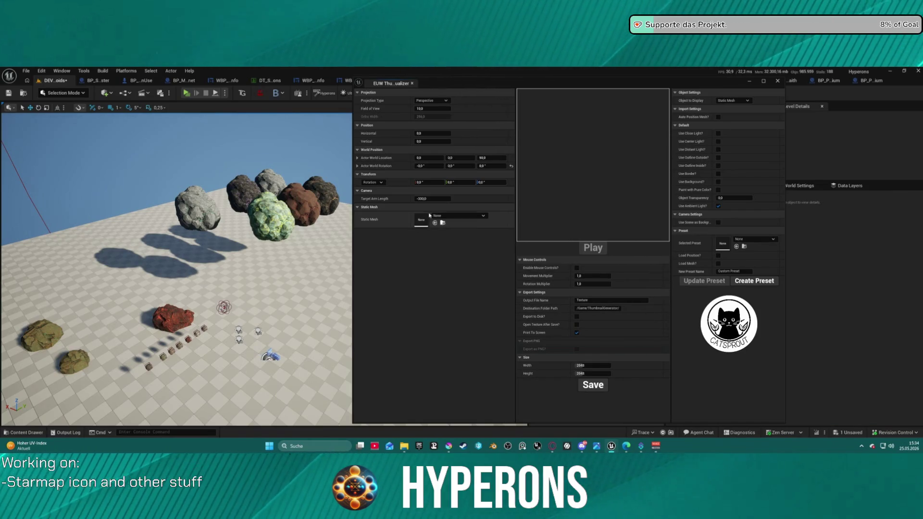
- Load the Resource_Icon preset and check the ore icon texture names in the Content Drawer
click(754, 239)
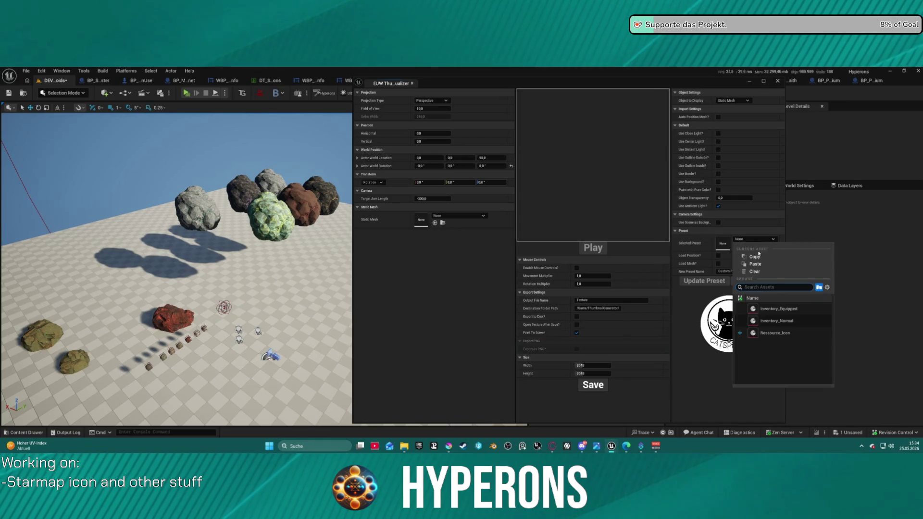
click(793, 332)
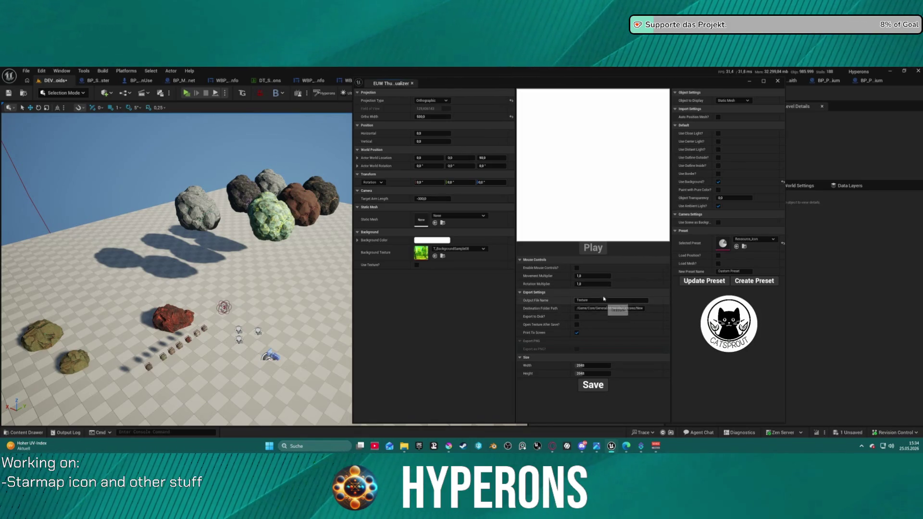
click(12, 433)
right_click(185, 320)
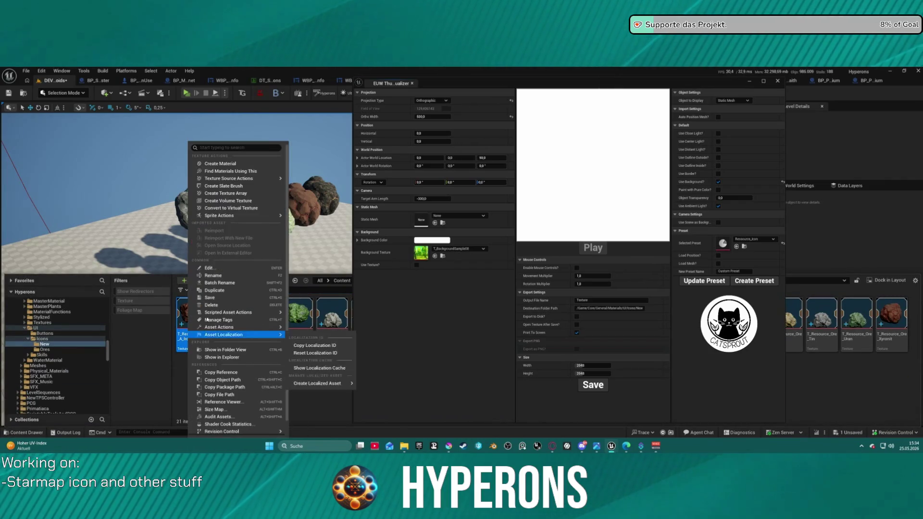
key(Escape)
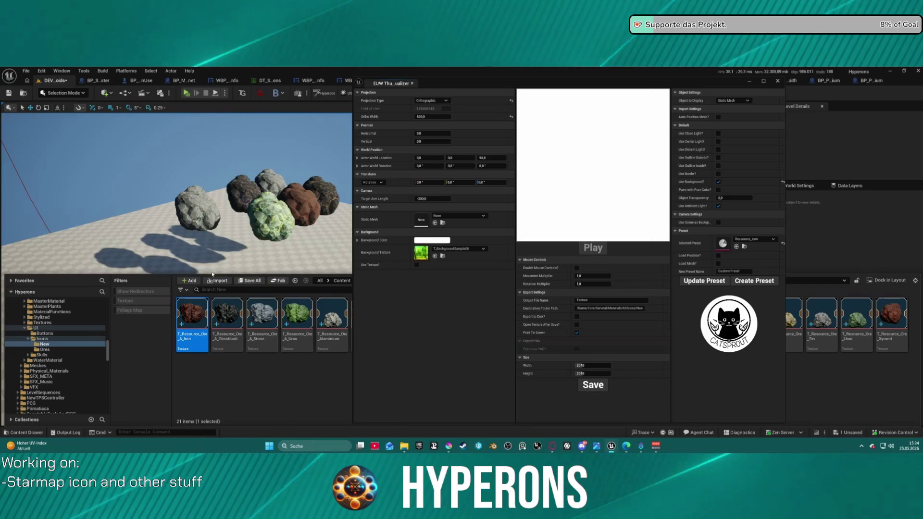
click(248, 371)
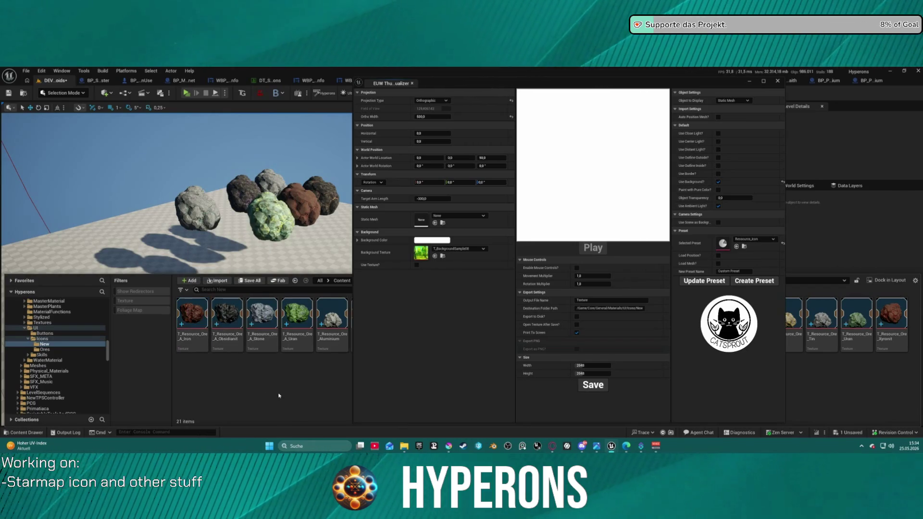
- Set the output file name to T_Resource_Ore_A_Celestium
click(604, 301)
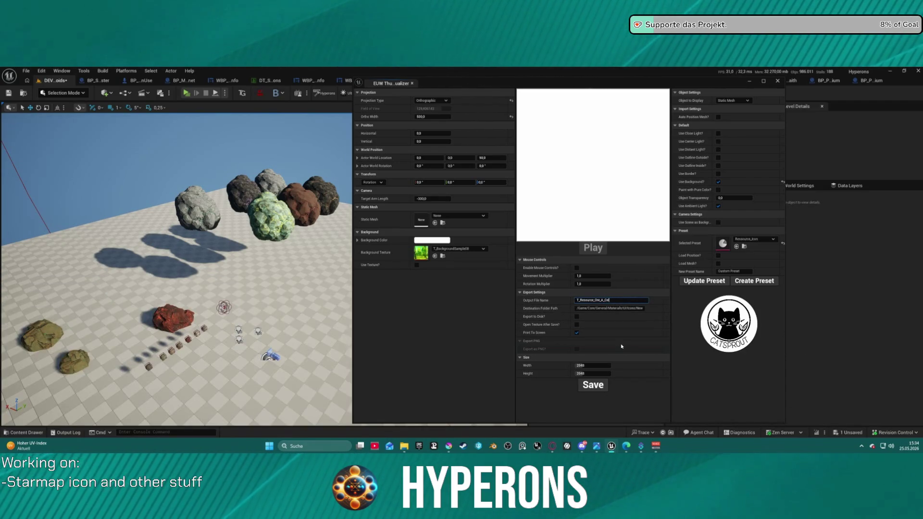
text(tium)
key(Return)
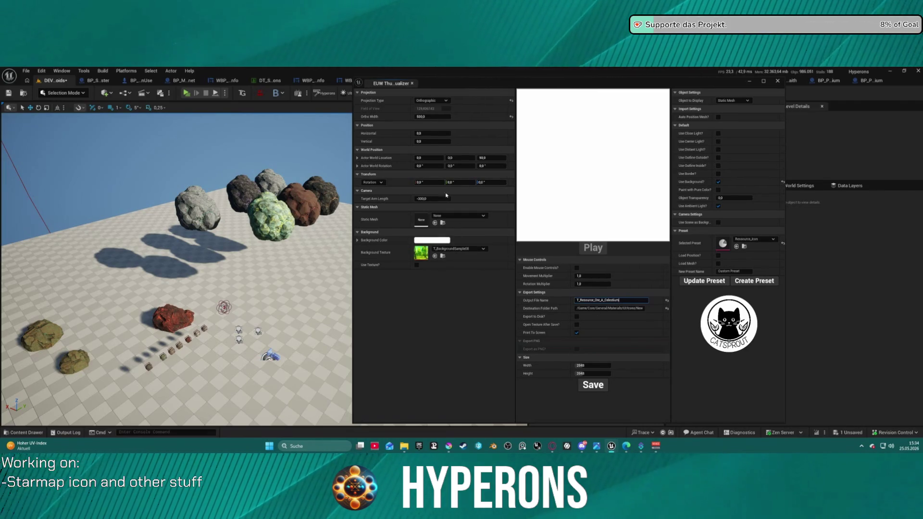
click(461, 216)
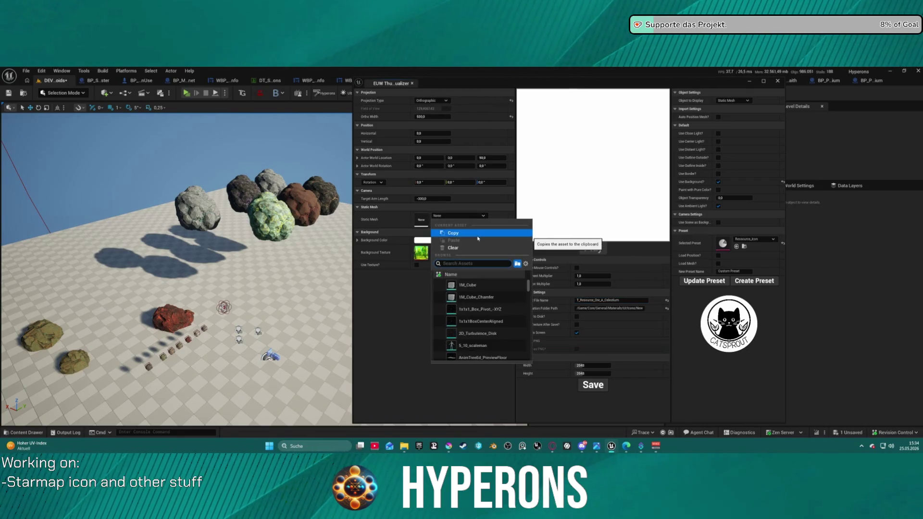
- Choose SM_AsteroidMineral_1 as the preview mesh
text(mneral)
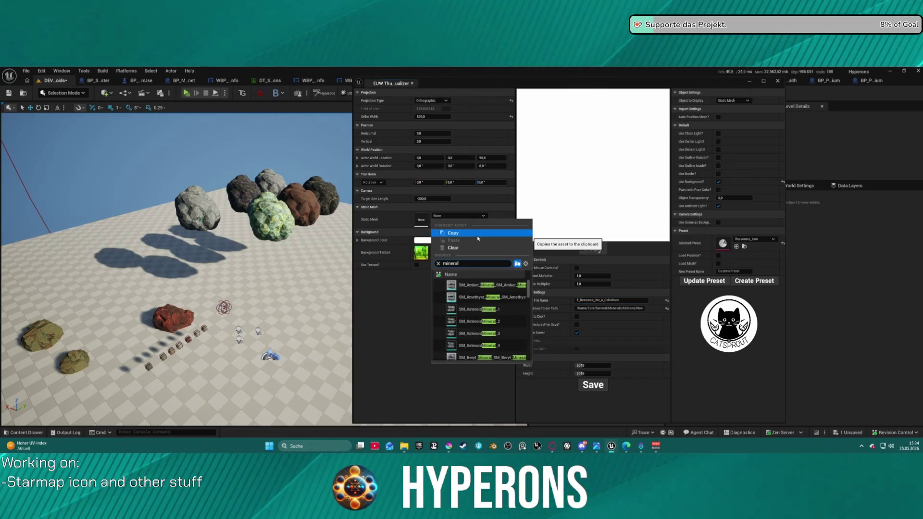
text(1)
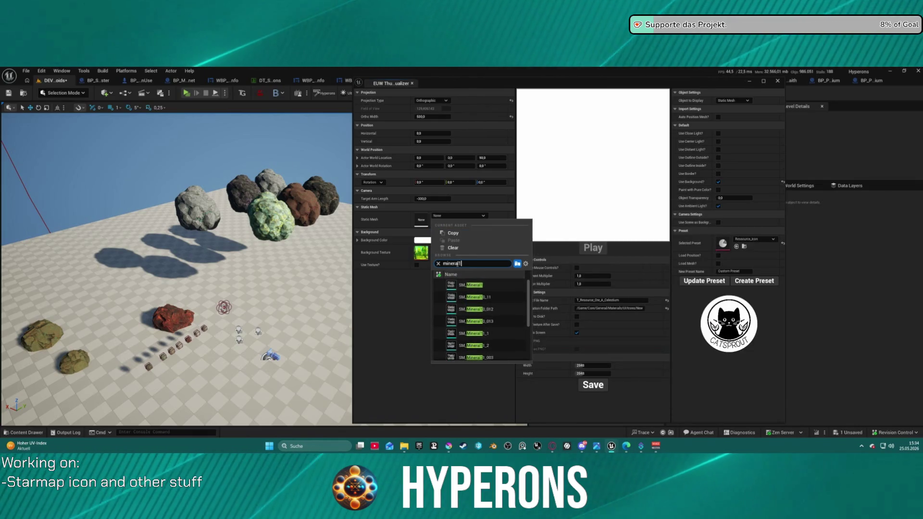
key(BackSpace)
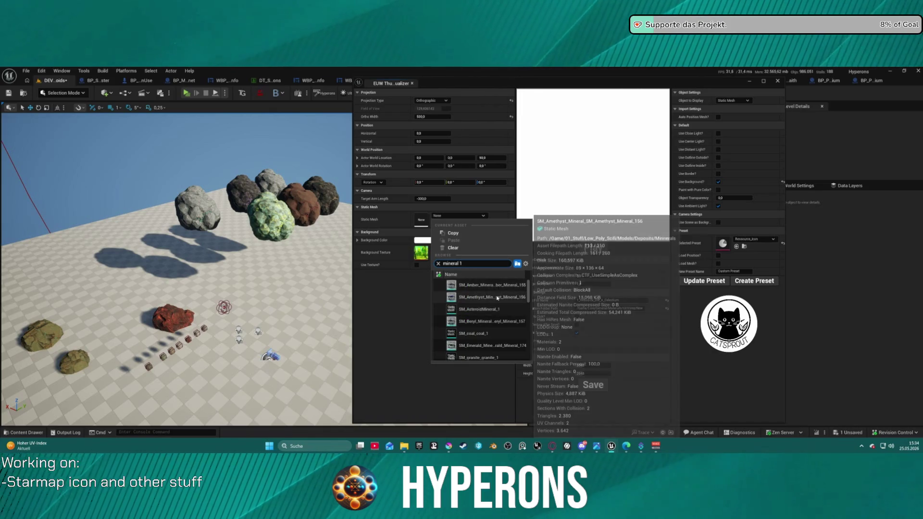
click(478, 309)
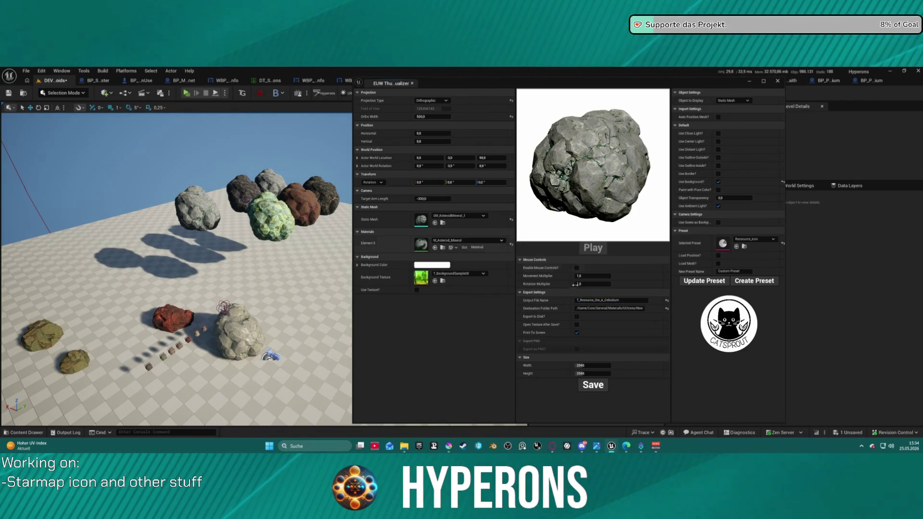
- Apply M_Asteroid_M_Celestium_01 as the rock's Element 0 material
click(460, 240)
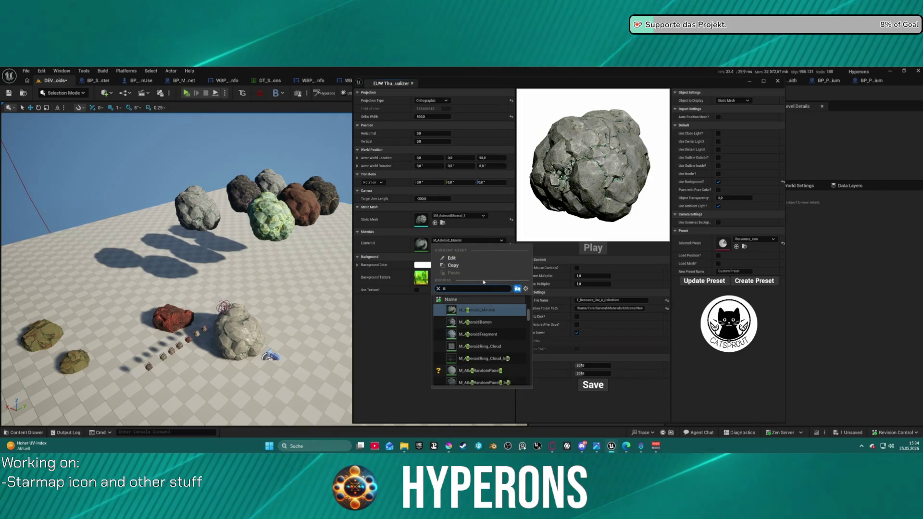
text(s)
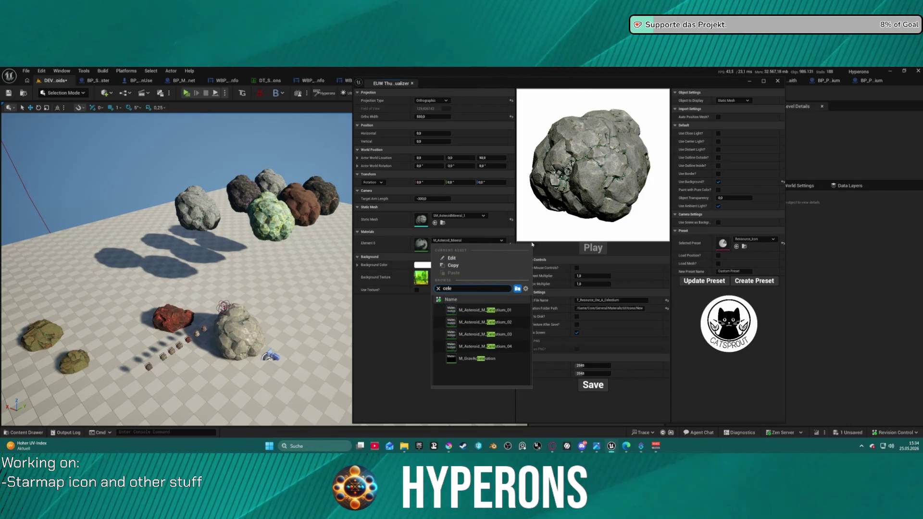
click(477, 316)
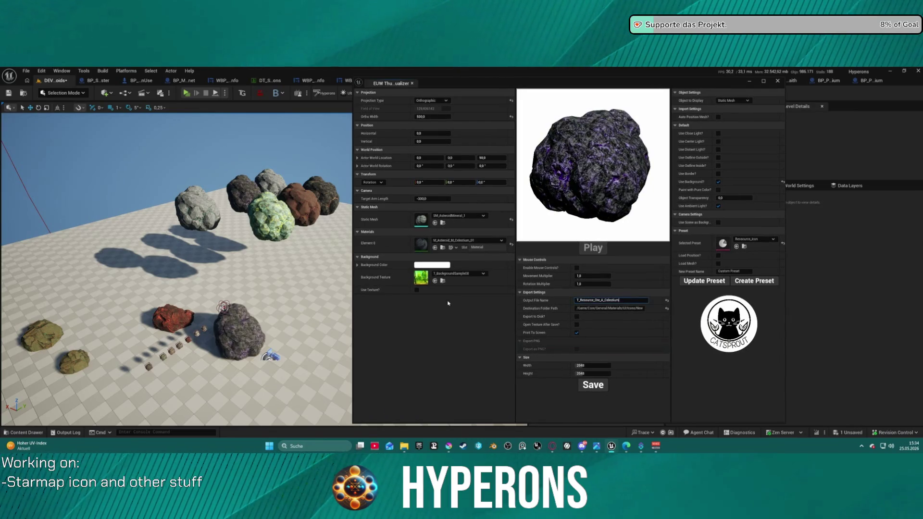
click(480, 273)
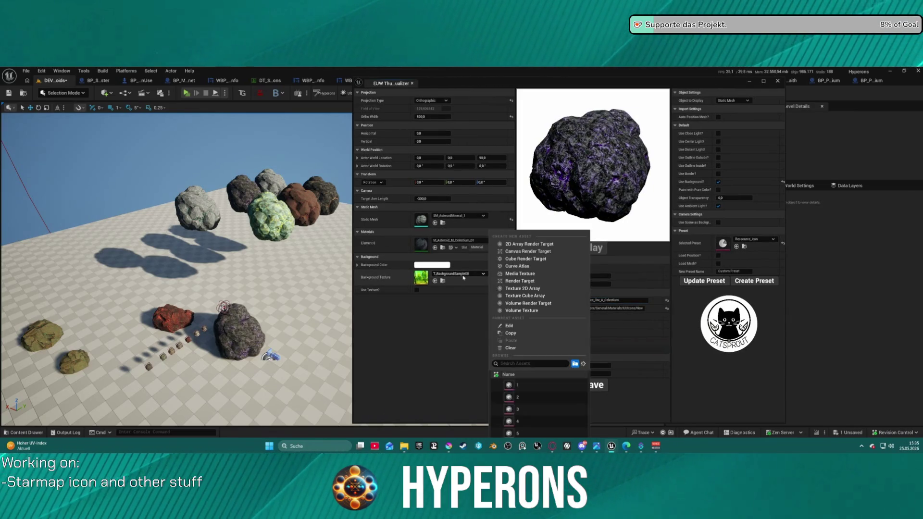
- Set the Background Texture to T_Resource_Ore_Uran
text(c)
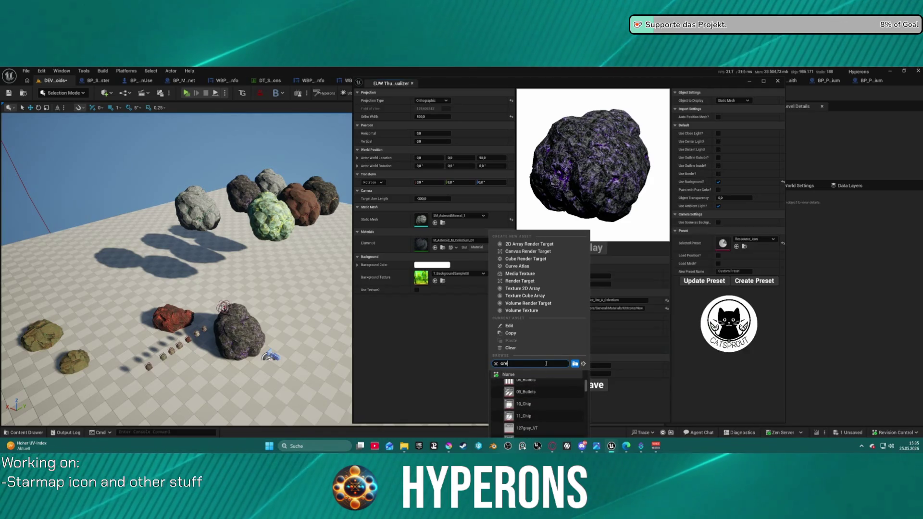
text(es)
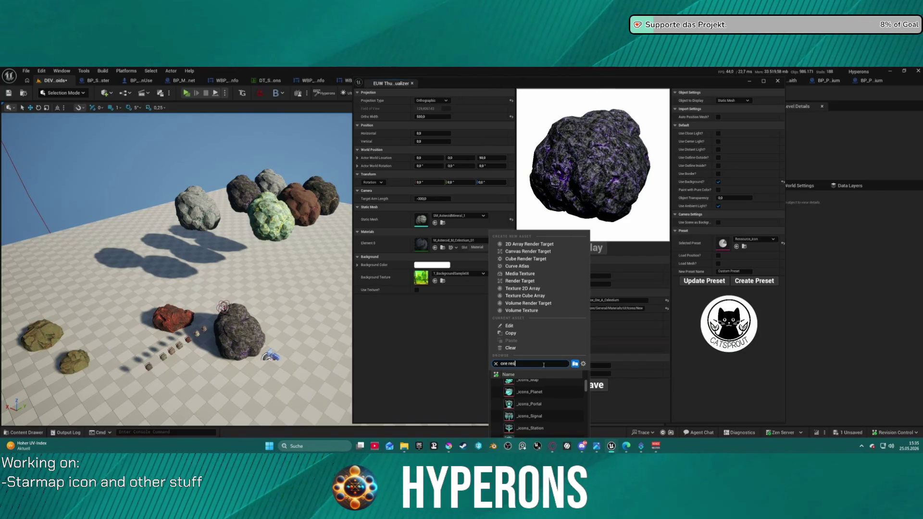
text(ource)
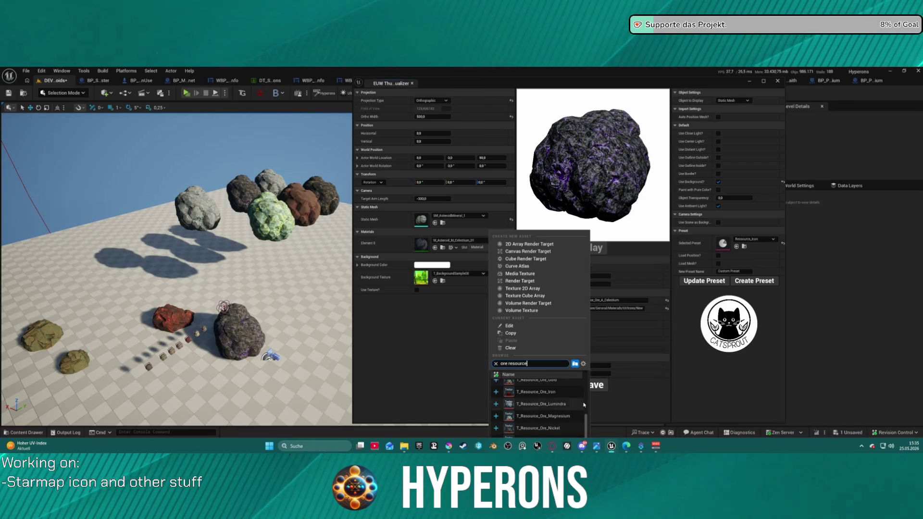
scroll(584, 405, down, 5)
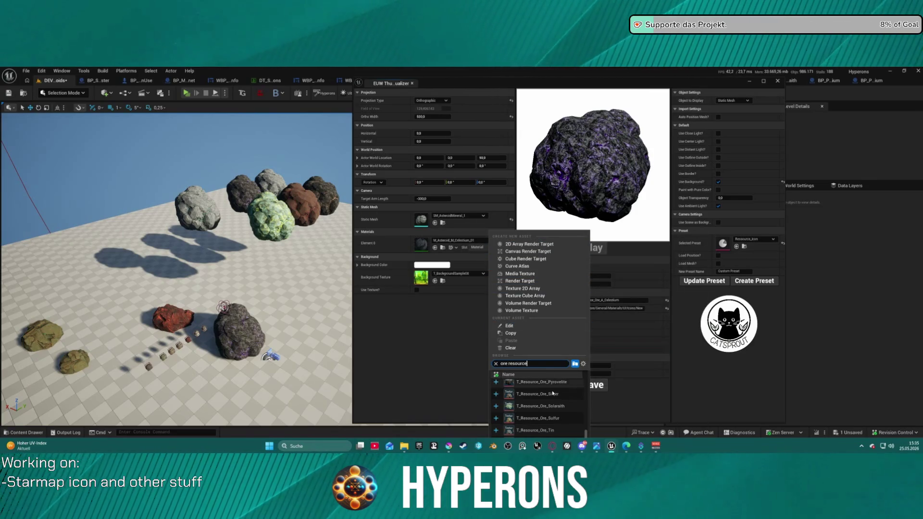
click(524, 440)
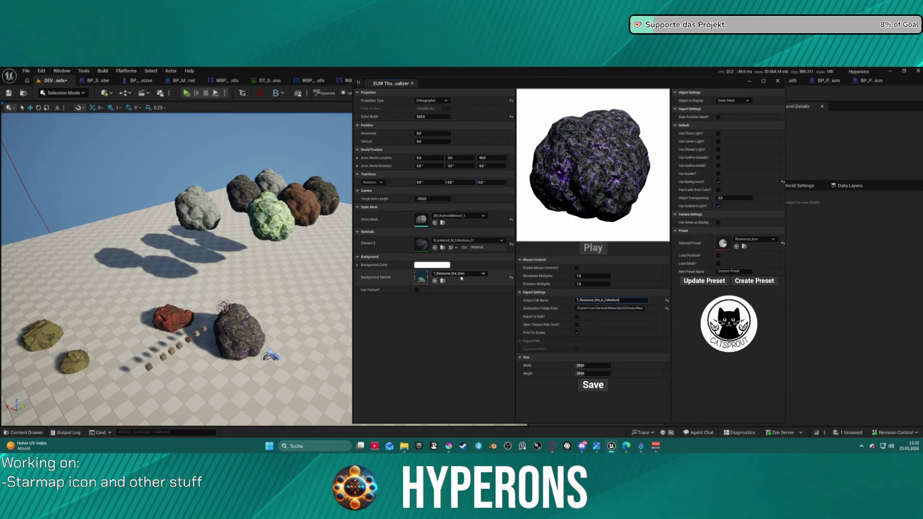
- Select the T_Ressource_Ore frame texture in the Icons folder and return to the level
click(443, 281)
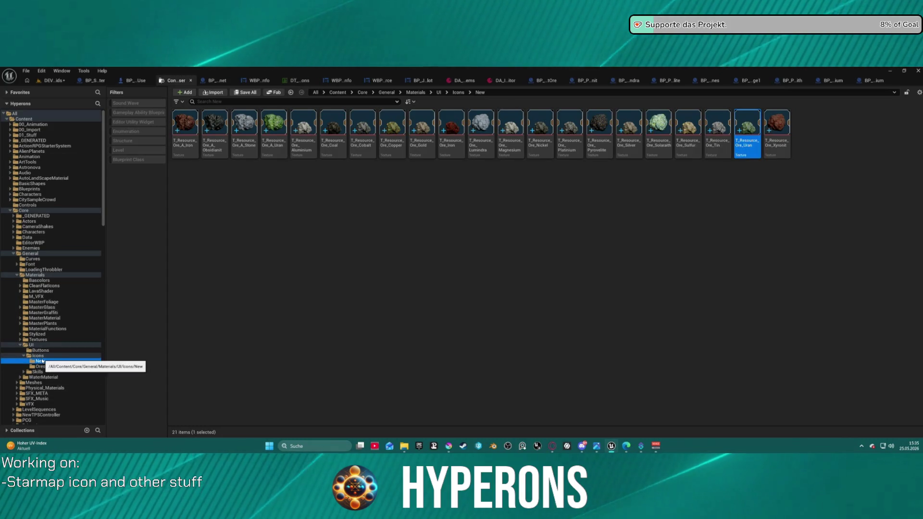
click(42, 361)
click(38, 355)
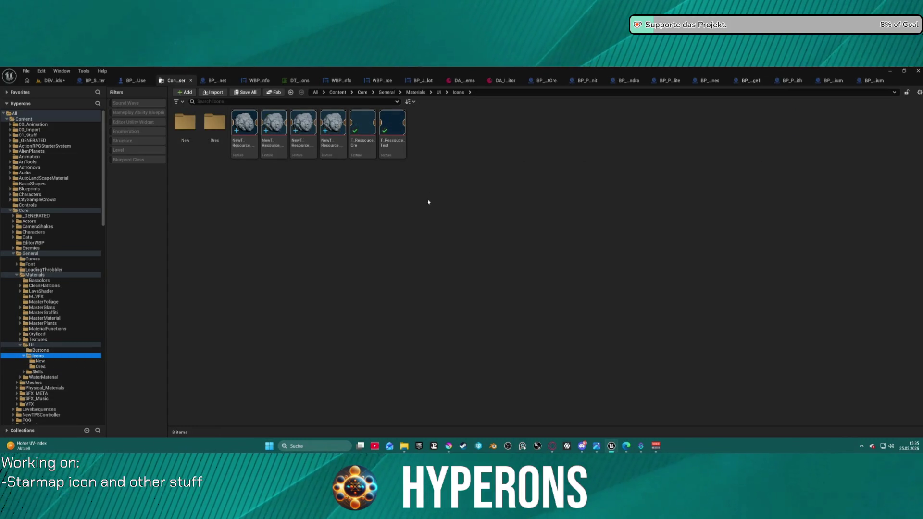
click(365, 150)
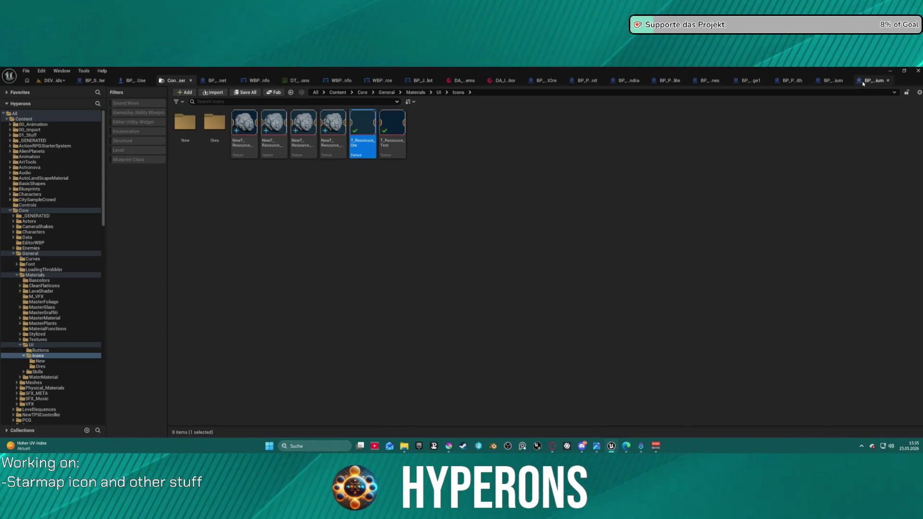
click(52, 80)
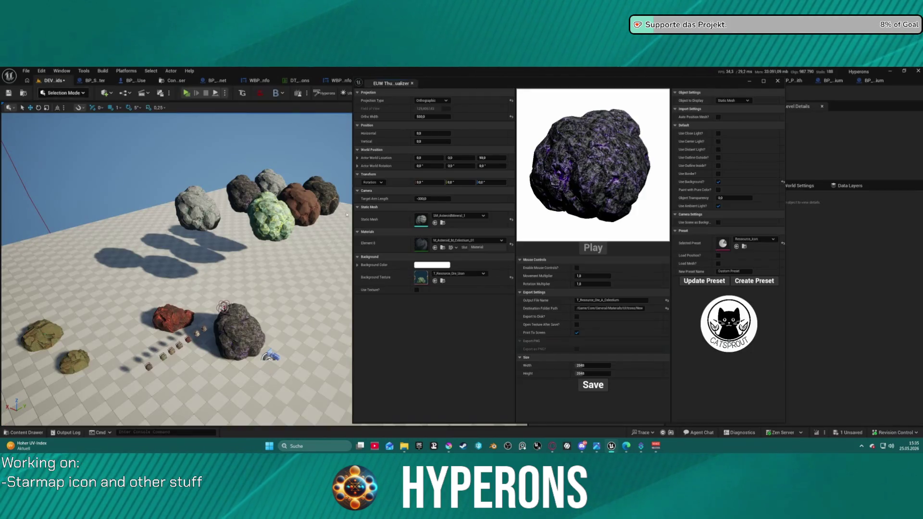
- Use T_Ressource_Ore as the background texture and widen the Ortho Width
click(434, 281)
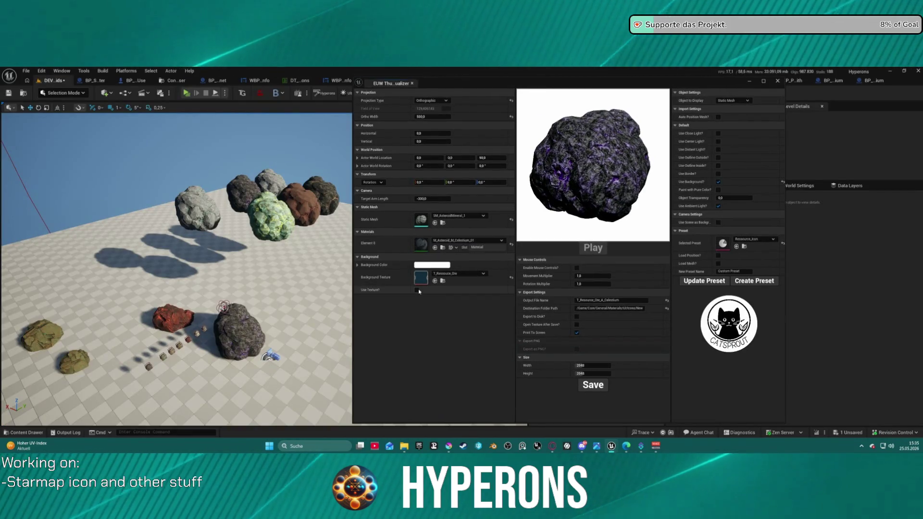
click(417, 288)
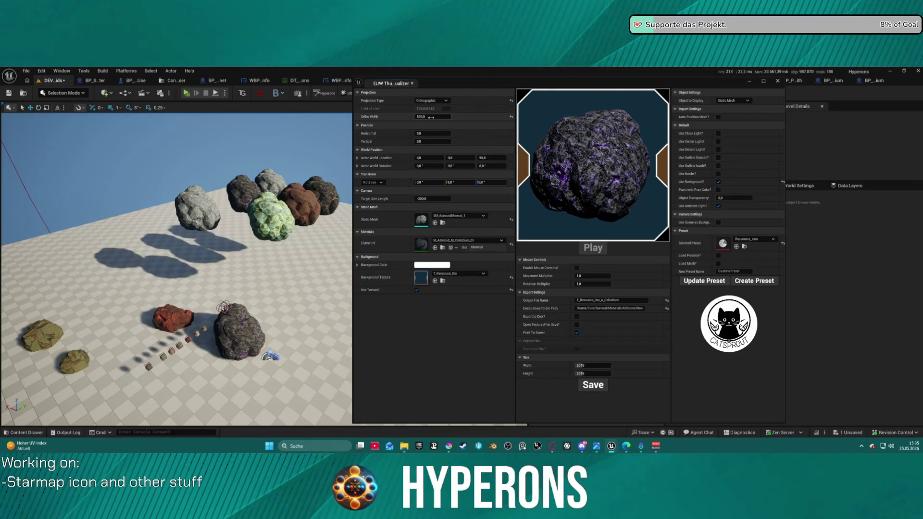
mouse_move(433, 116)
mouse_down()
mouse_move(461, 116)
mouse_move(442, 116)
mouse_up()
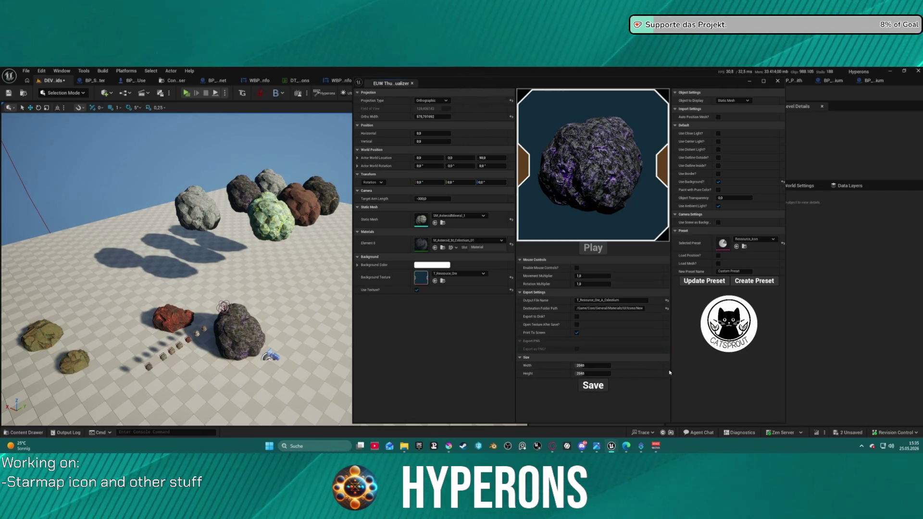
- Set the output size to 512 × 512 and update the preset
text(512)
key(Tab)
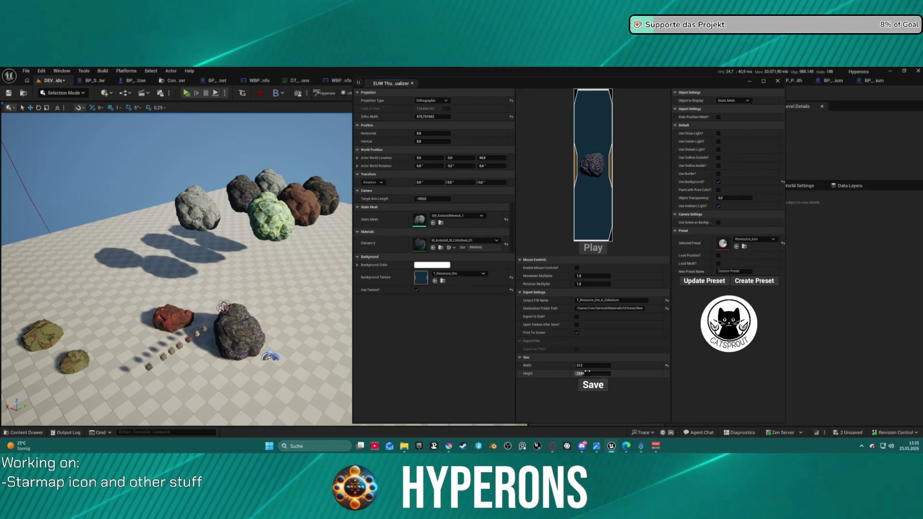
text(512)
key(Return)
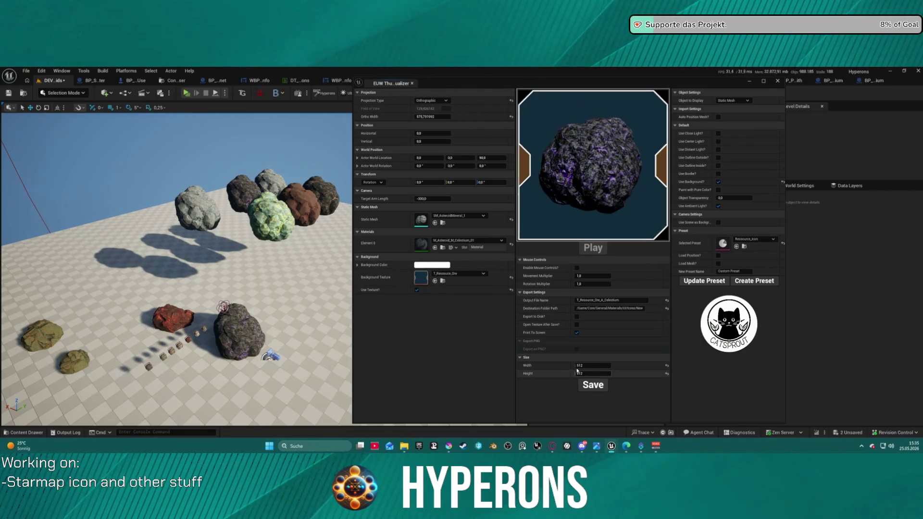
click(700, 281)
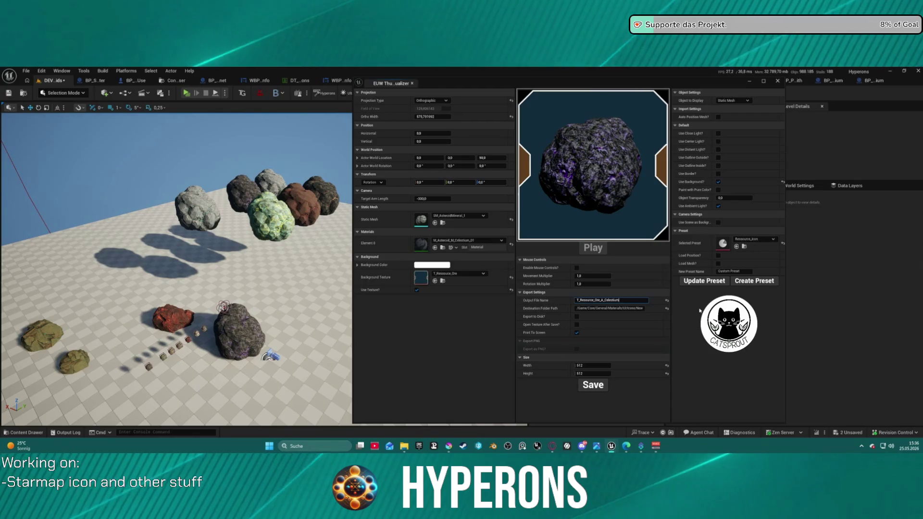
- Name the preset Resource_Icon and save the current settings into it
click(723, 272)
text(H)
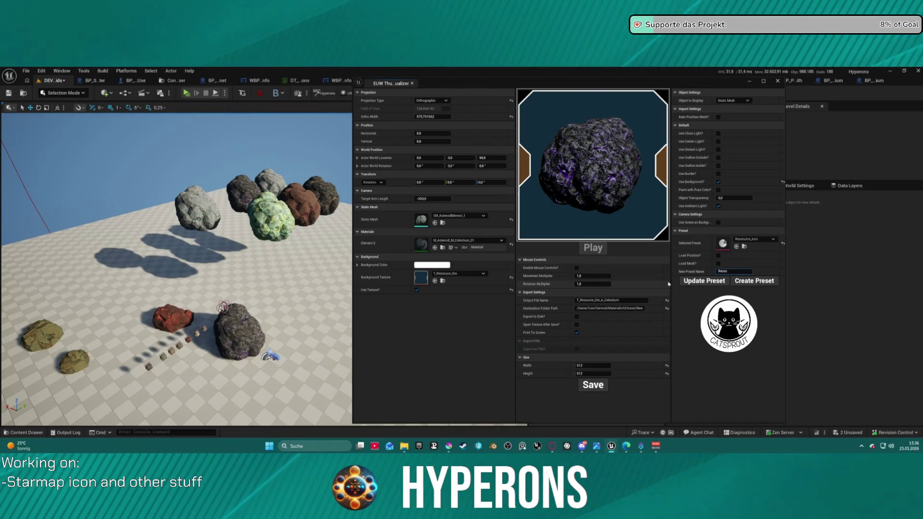
text(rc)
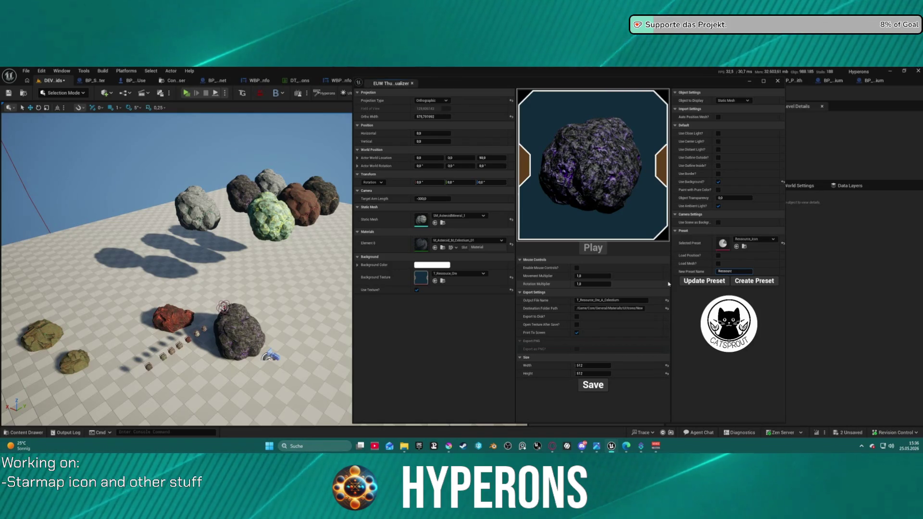
text(e_Icon)
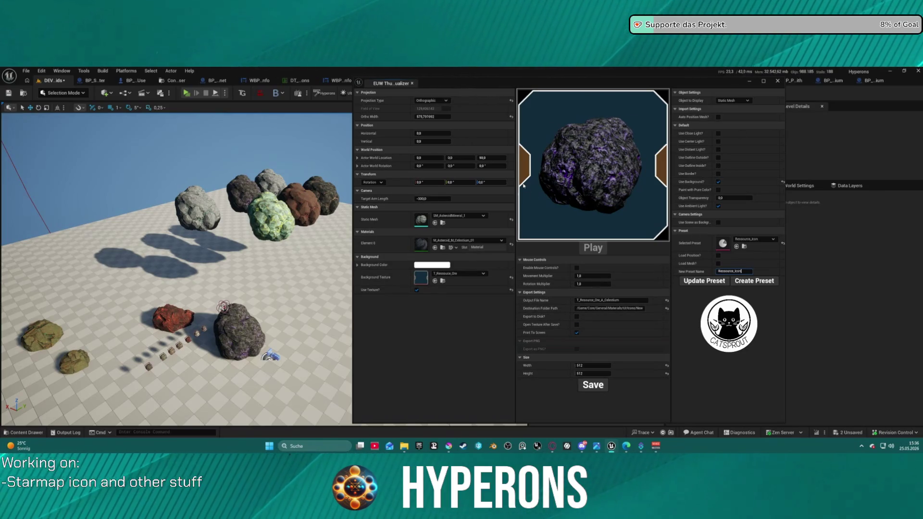
click(706, 282)
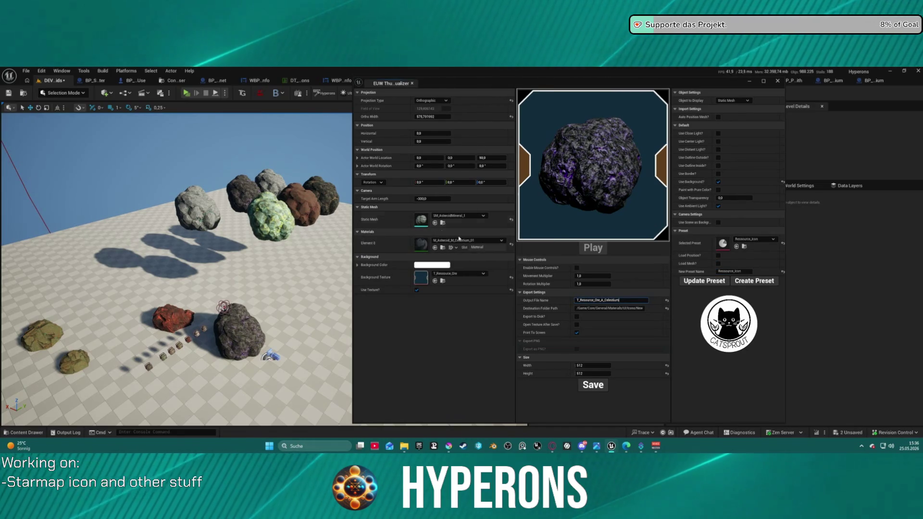
- Search the rock's material list for 'py', then close it without changing the material
click(450, 241)
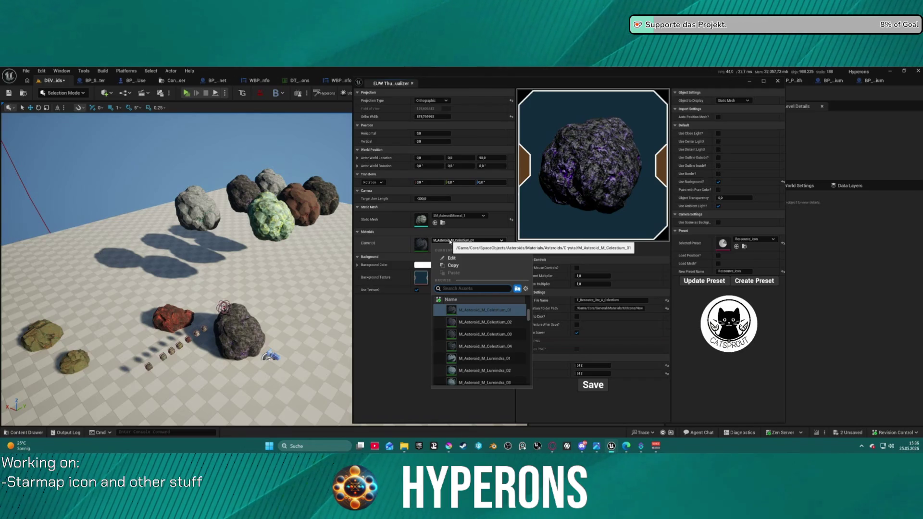
text(pyv)
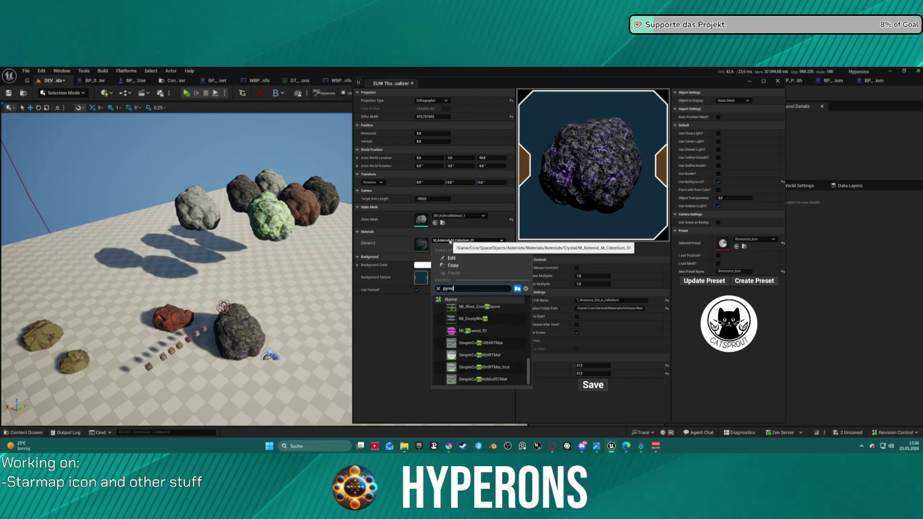
key(BackSpace)
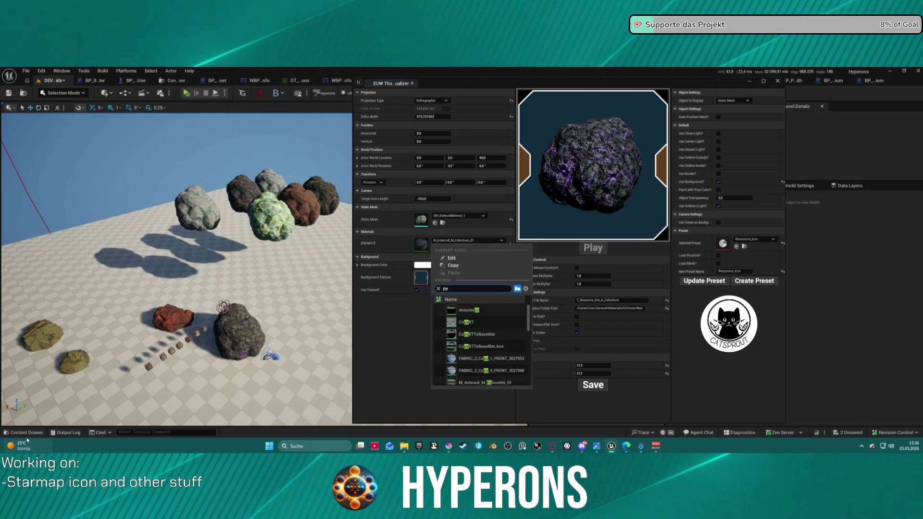
key(Escape)
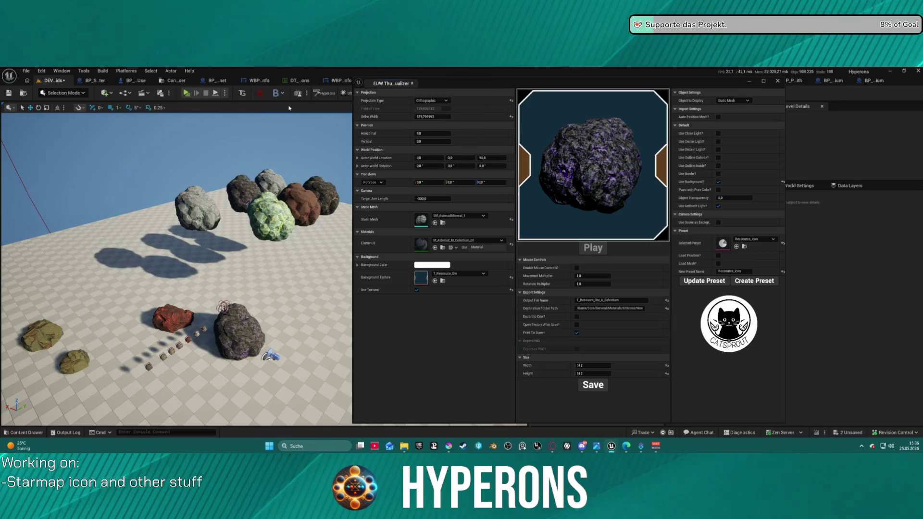
- In the item data asset, collapse entries 92–93 and expand Index 94 to check the asteroid's icon, then return to the level
mouse_move(696, 82)
mouse_down()
mouse_move(518, 91)
mouse_move(549, 108)
mouse_up()
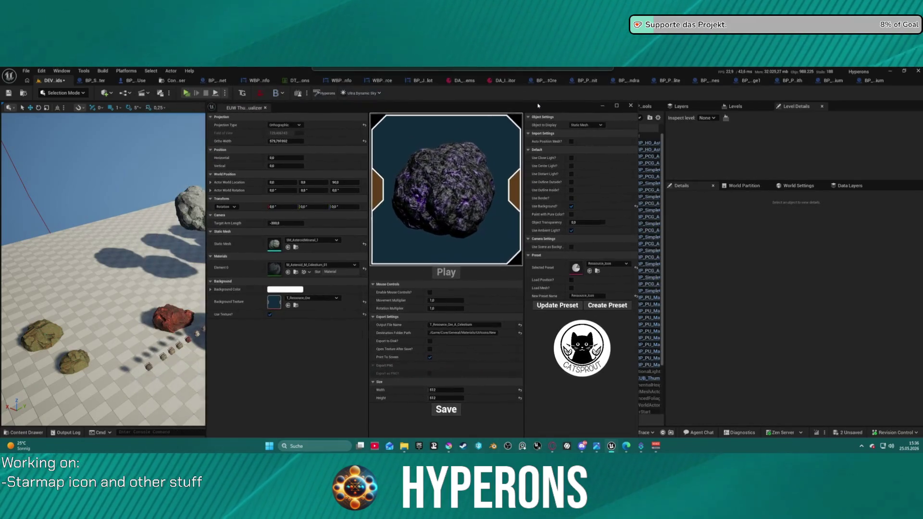
click(470, 82)
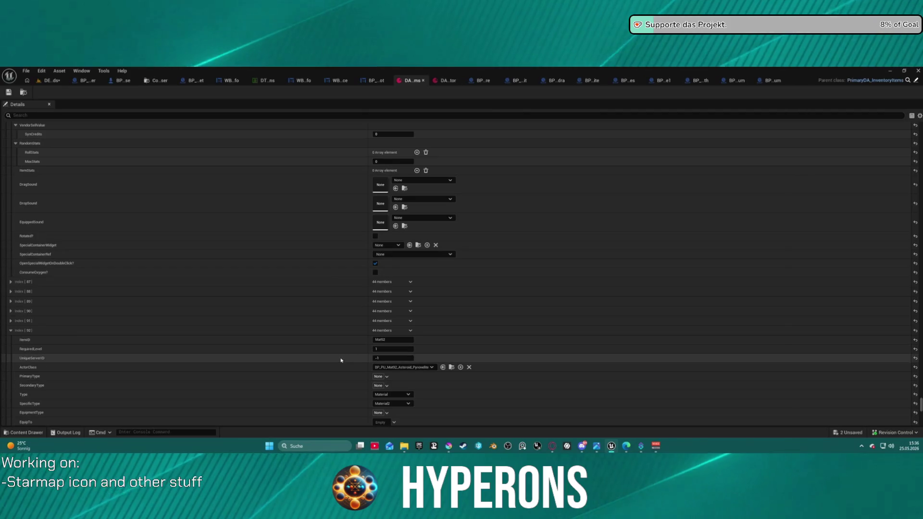
click(10, 330)
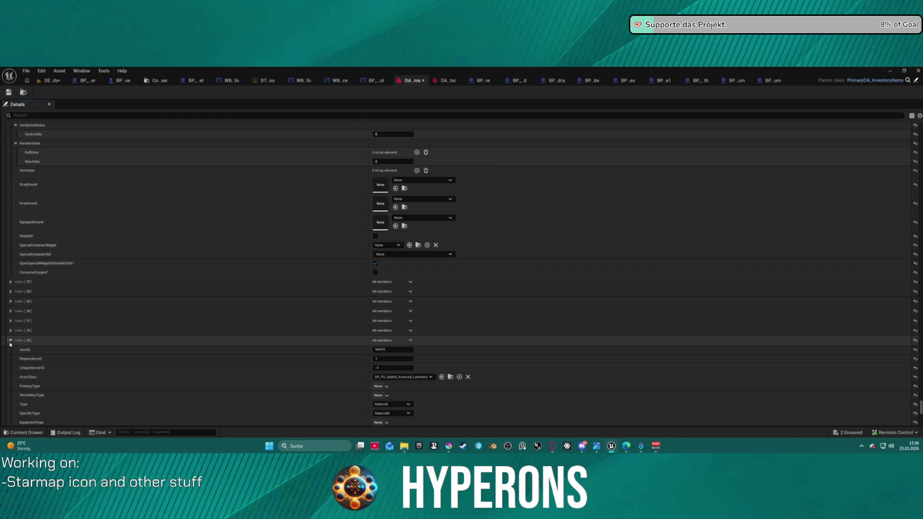
click(10, 340)
click(10, 350)
scroll(45, 340, down, 5)
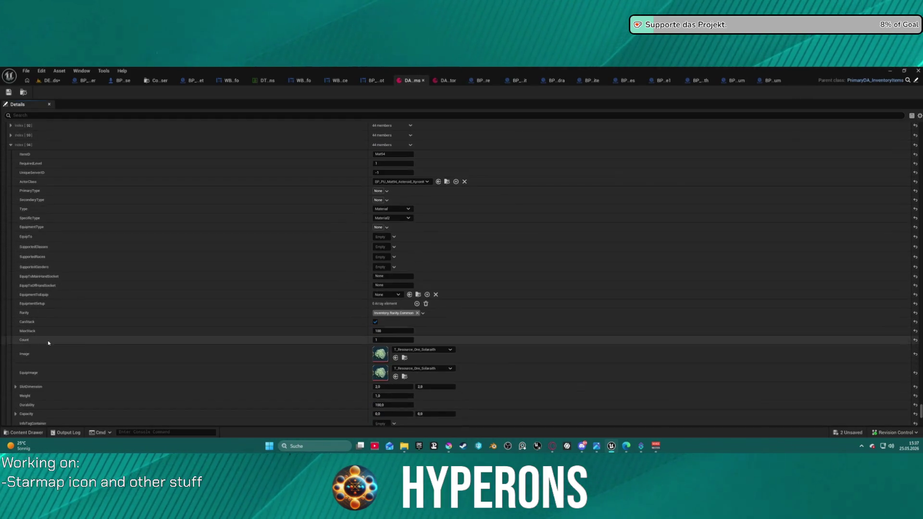
scroll(354, 204, down, 1)
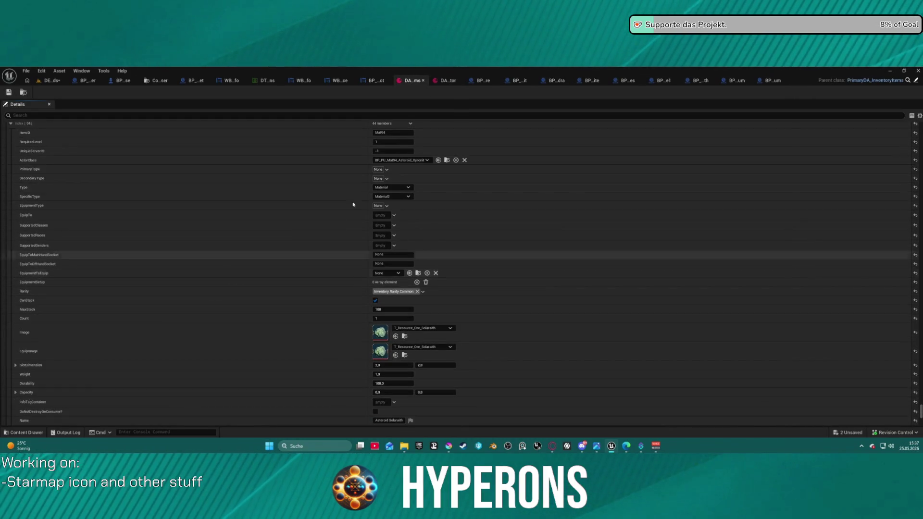
click(45, 83)
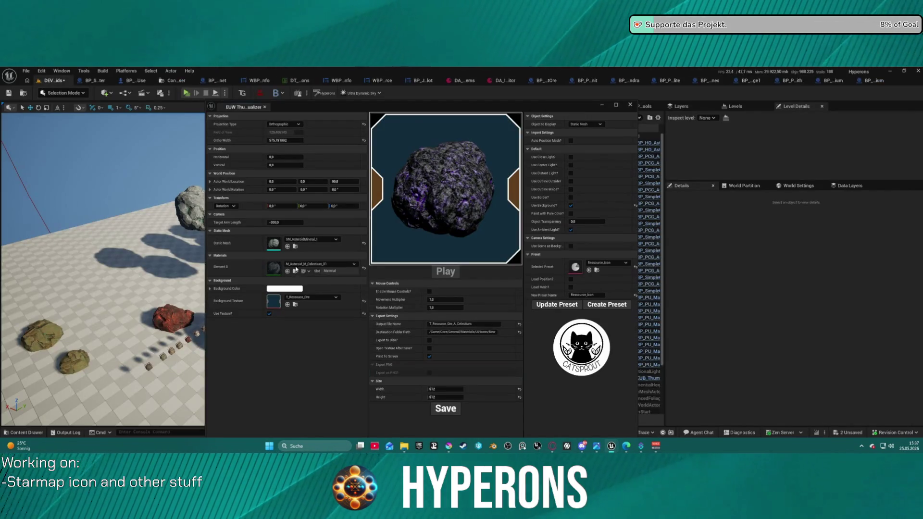
- Apply M_Asteroid_M_Aetherium_01 as the preview crystal's Element 0 material
click(343, 265)
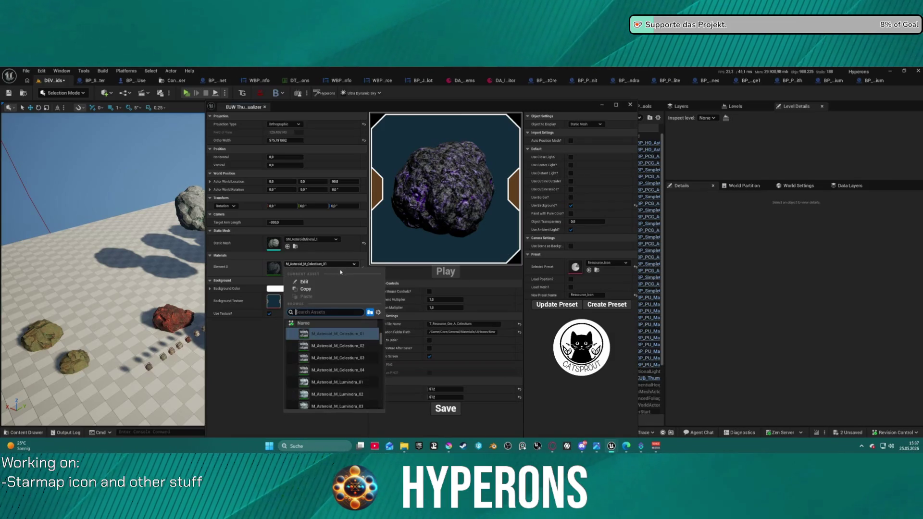
text(a)
scroll(325, 359, up, 5)
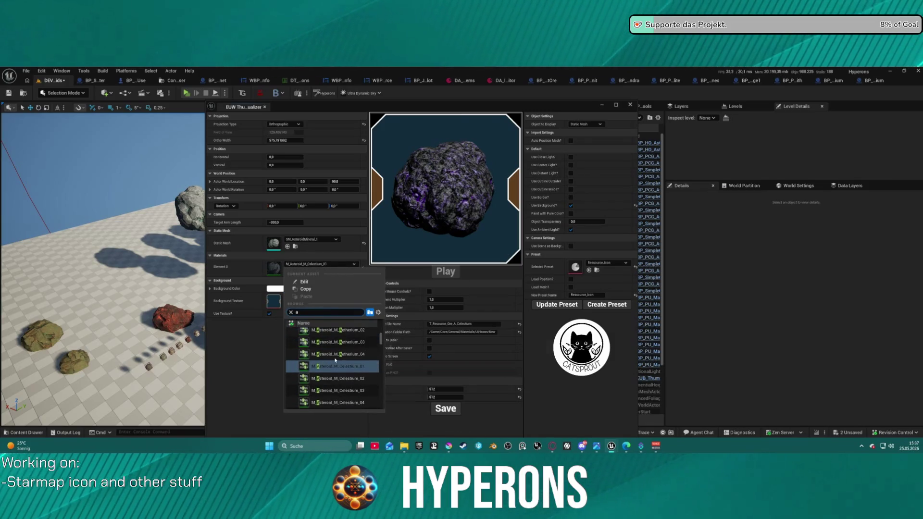
click(351, 350)
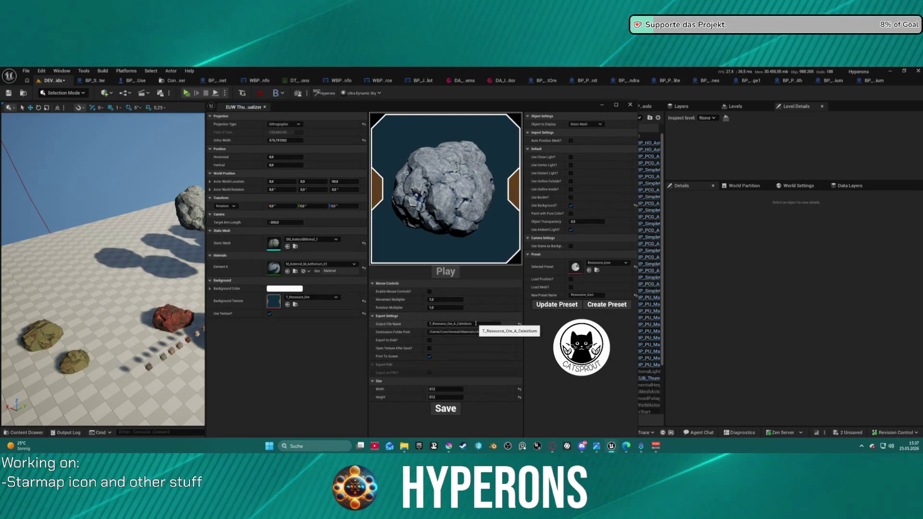
- Rename the output to T_Resource_Ore_Aetherium, save the icon, and minimize the visualizer
drag(473, 322, 467, 320)
text(Aeth)
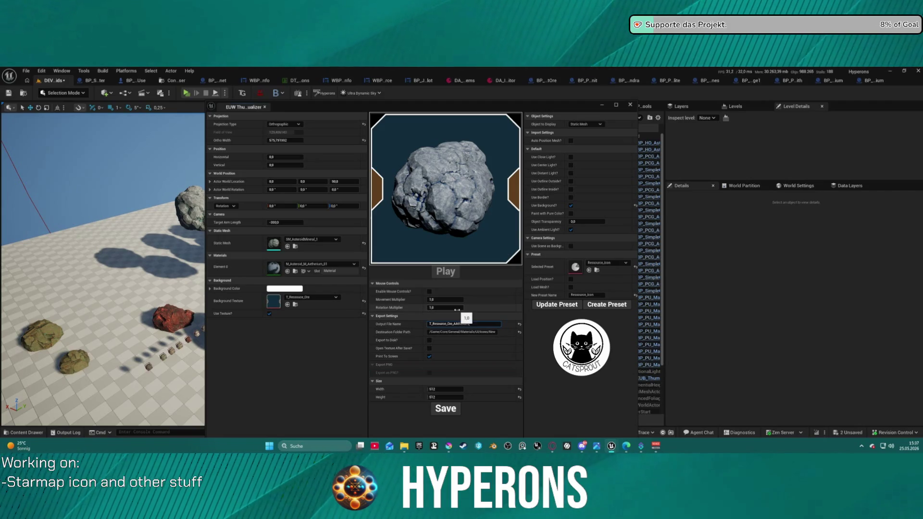
text(erium)
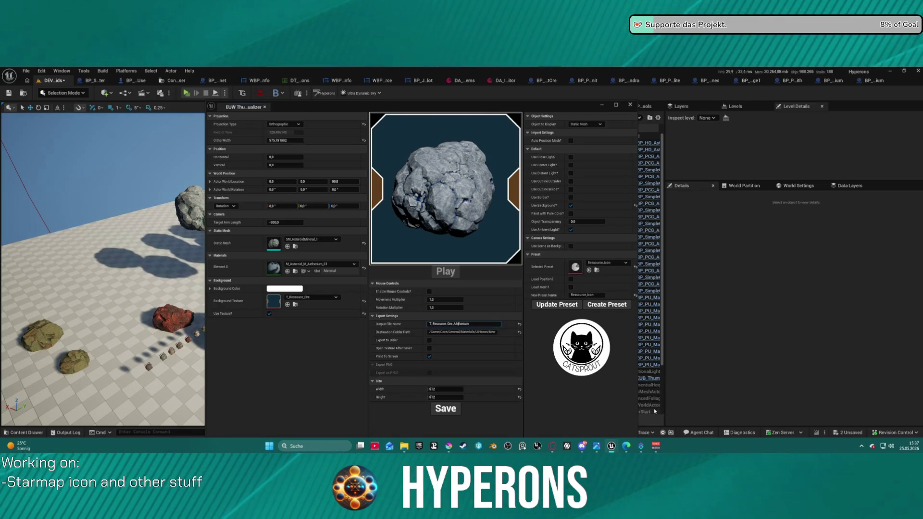
key(BackSpace)
click(449, 411)
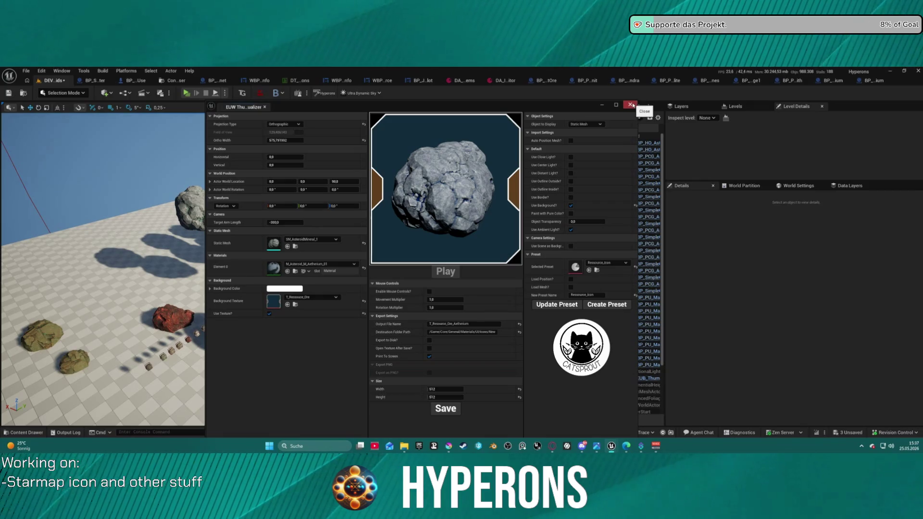
click(600, 107)
- Select the new Celestium icon texture in UI/Icons and return to the item data asset details
click(464, 80)
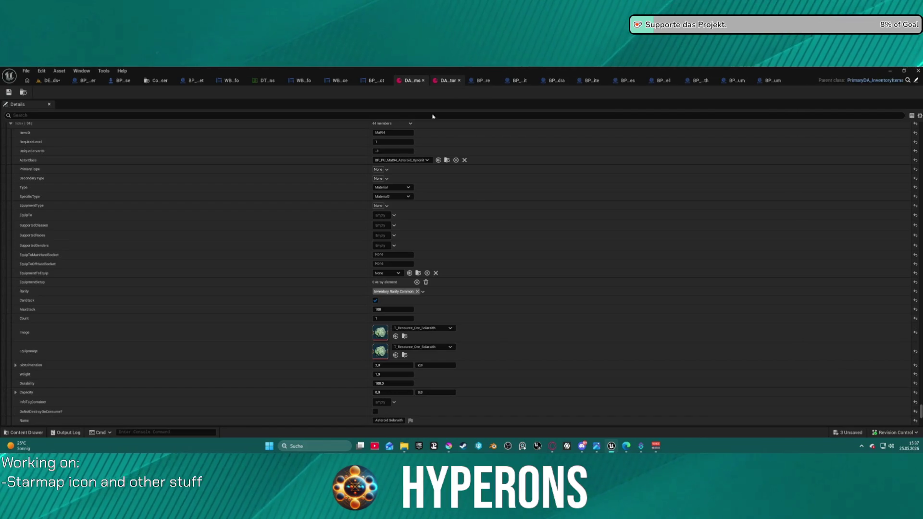
scroll(409, 294, down, 3)
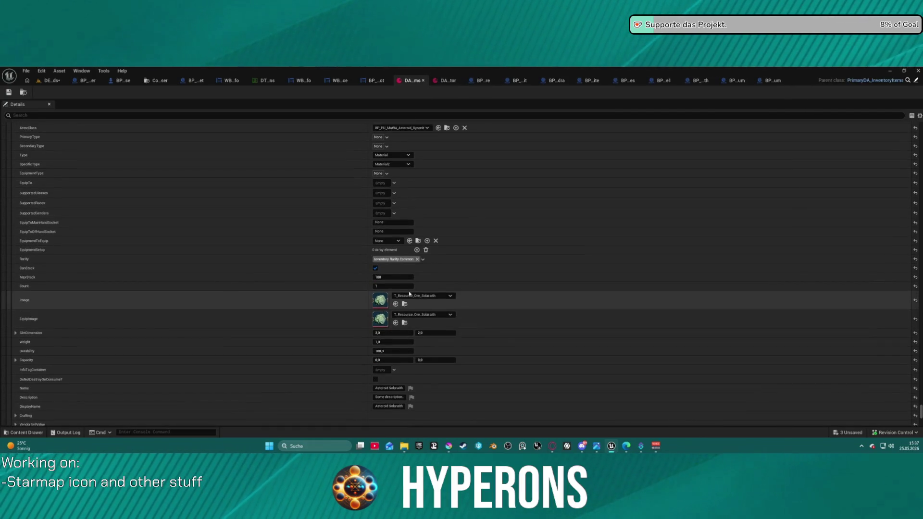
scroll(409, 294, up, 1)
key(ctrl+space)
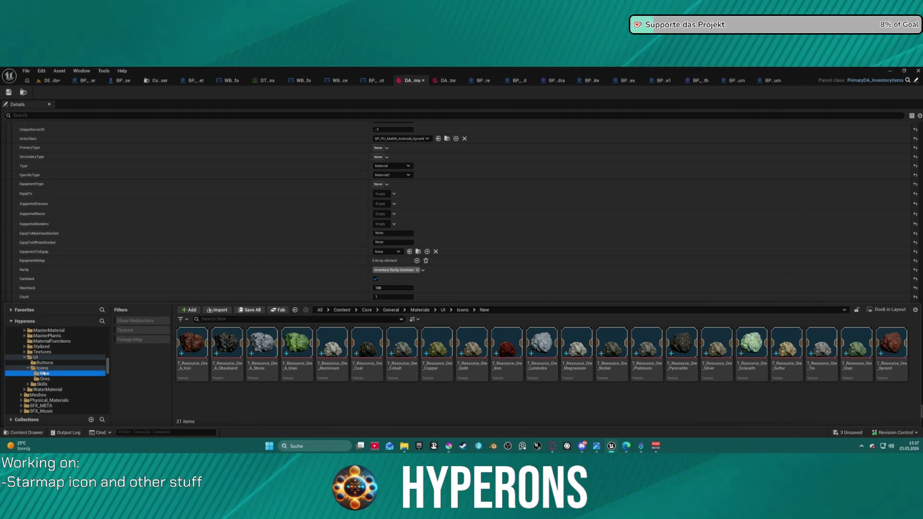
key(Up)
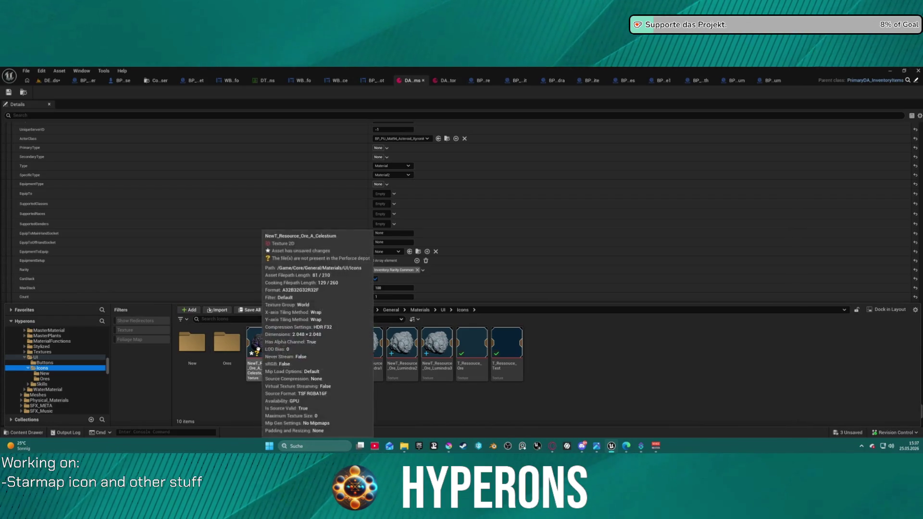
click(258, 349)
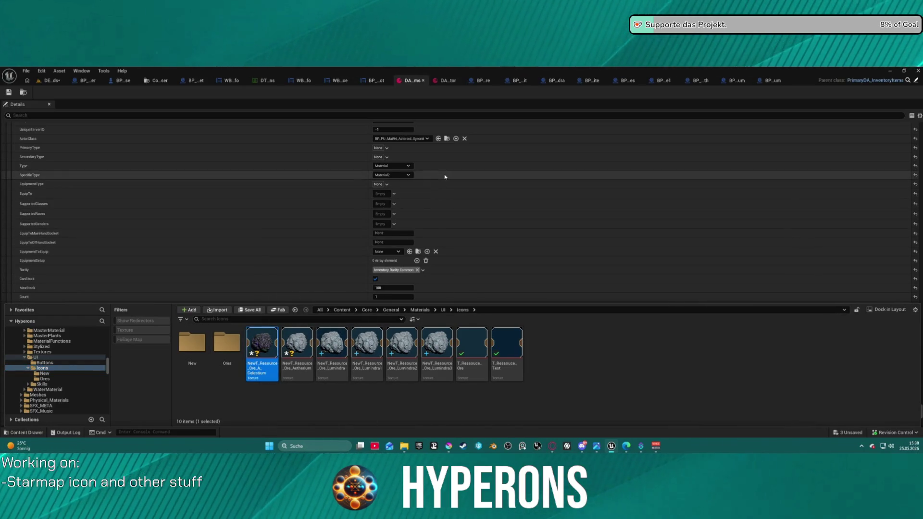
click(446, 80)
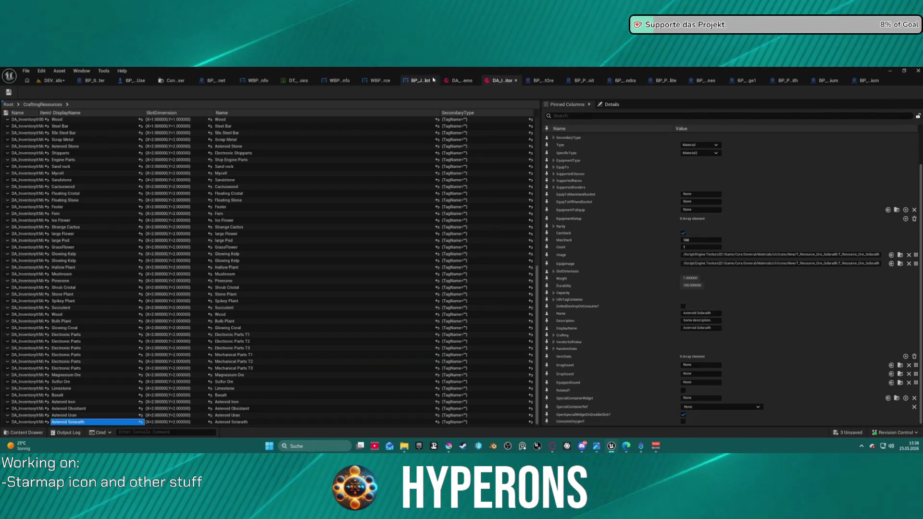
click(412, 81)
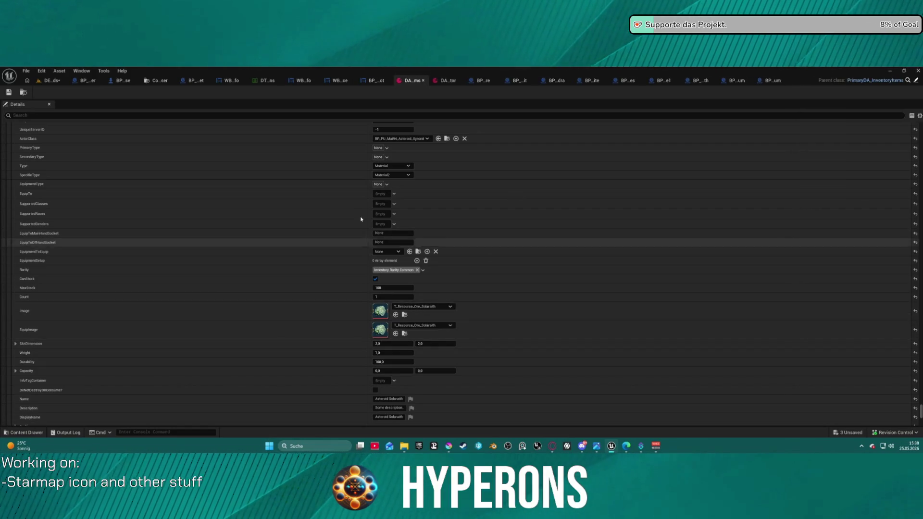
scroll(361, 207, up, 10)
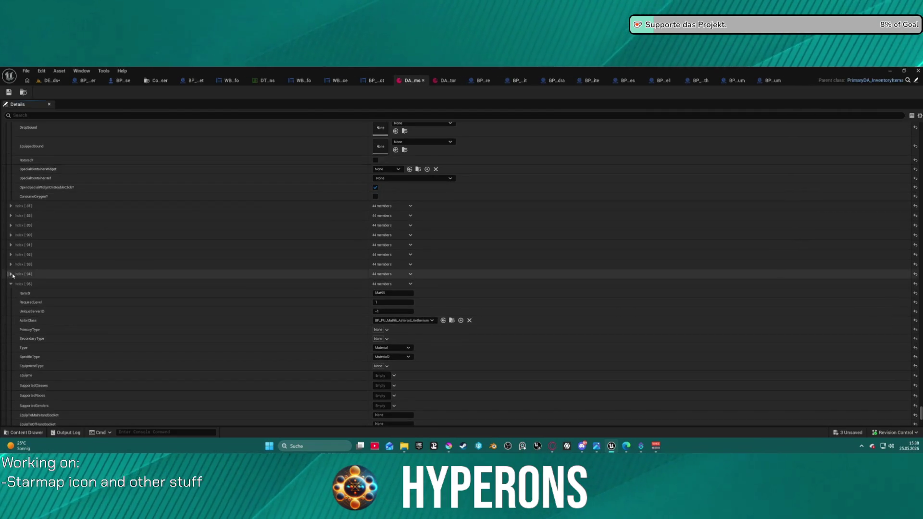
- Set item entry 95's Image to the new Celestium icon and show it in the content browser
click(11, 274)
click(11, 284)
scroll(424, 312, down, 1)
scroll(424, 311, down, 7)
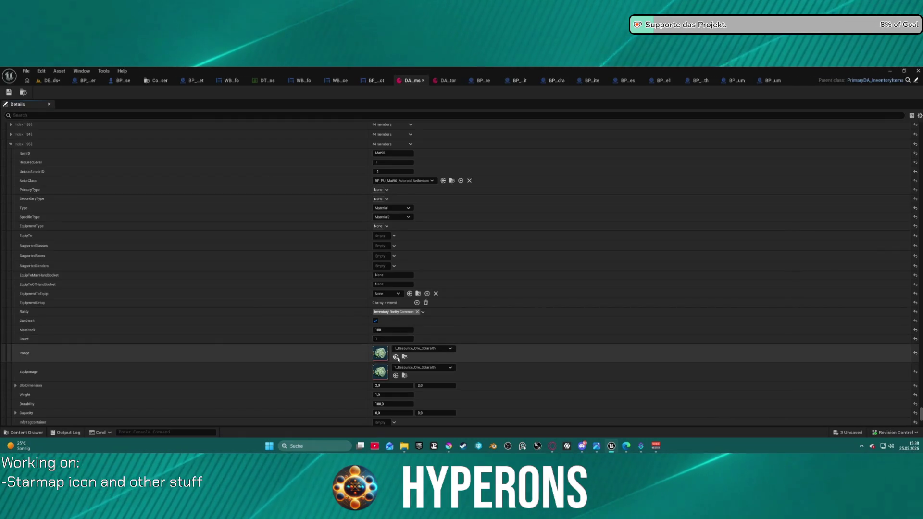
click(396, 356)
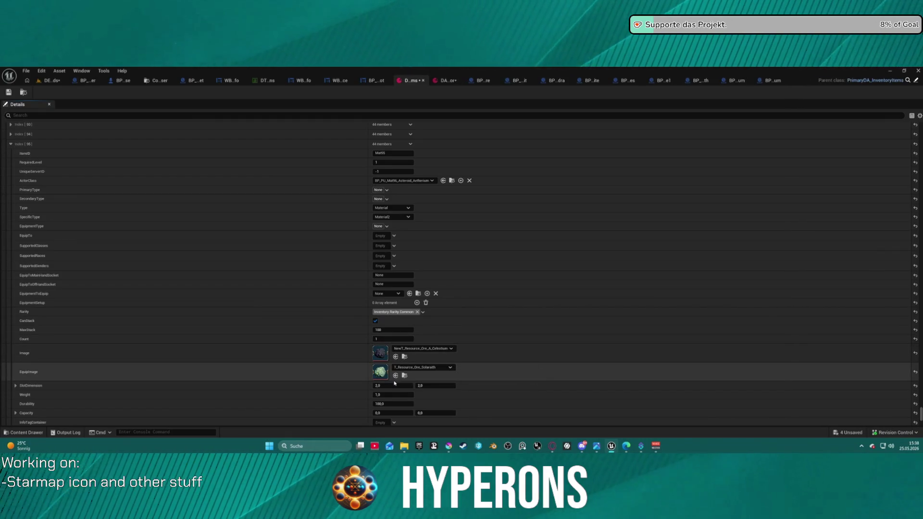
click(405, 357)
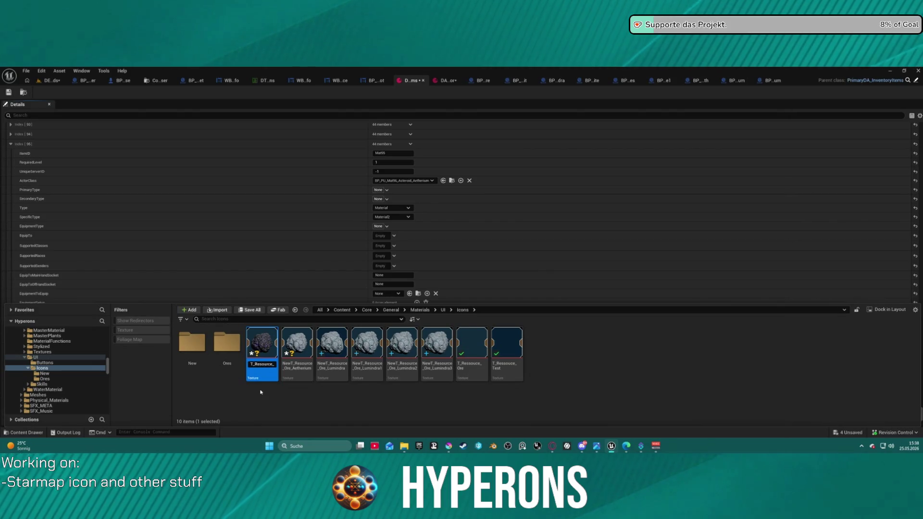
- Rename the two new icons to T_Resource_Ore_A_Celestium and T_Resource_Ore_Aetherium
key(Return)
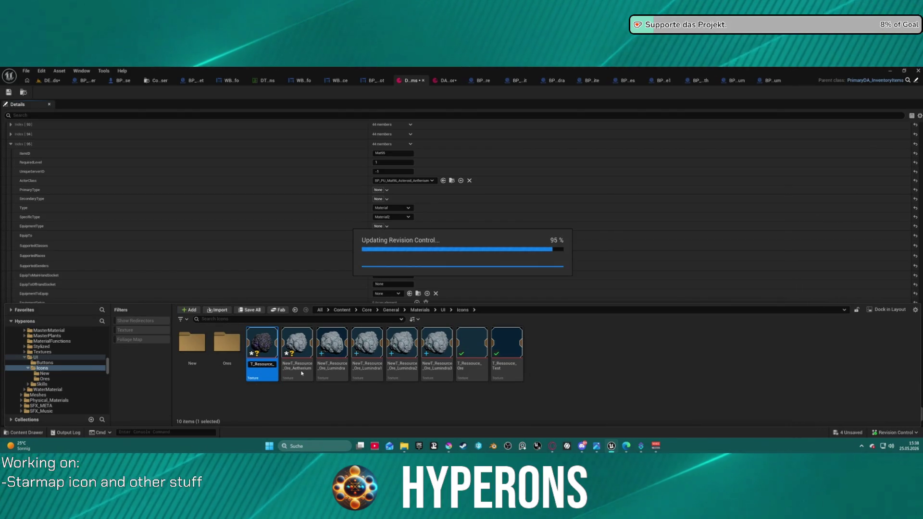
click(288, 368)
click(252, 373)
key(F2)
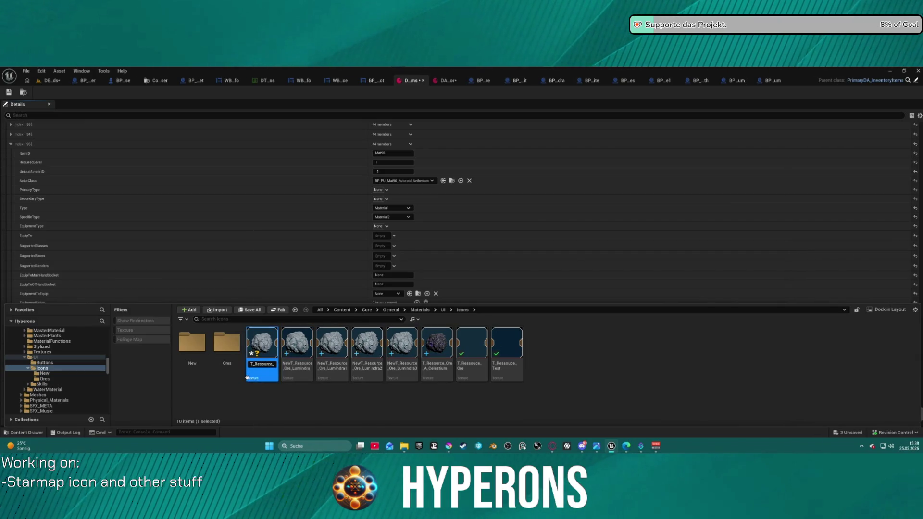
key(Return)
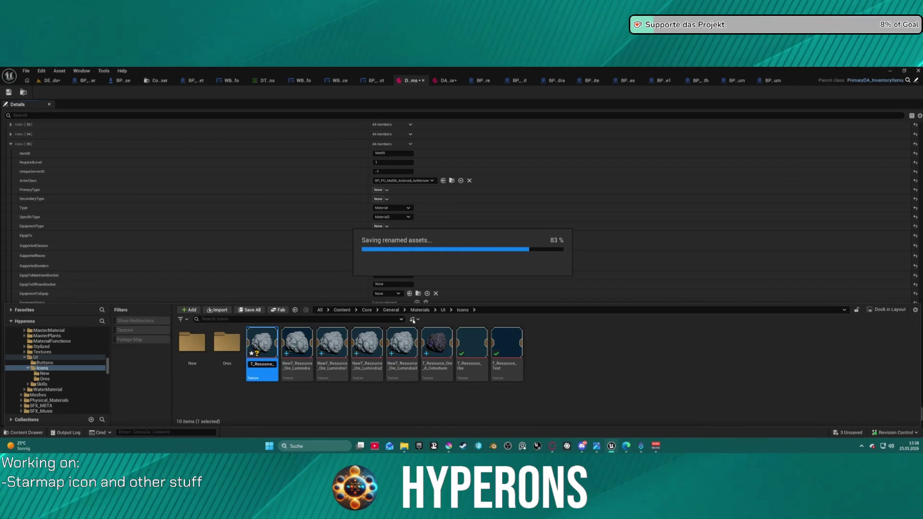
ctrl+click(405, 340)
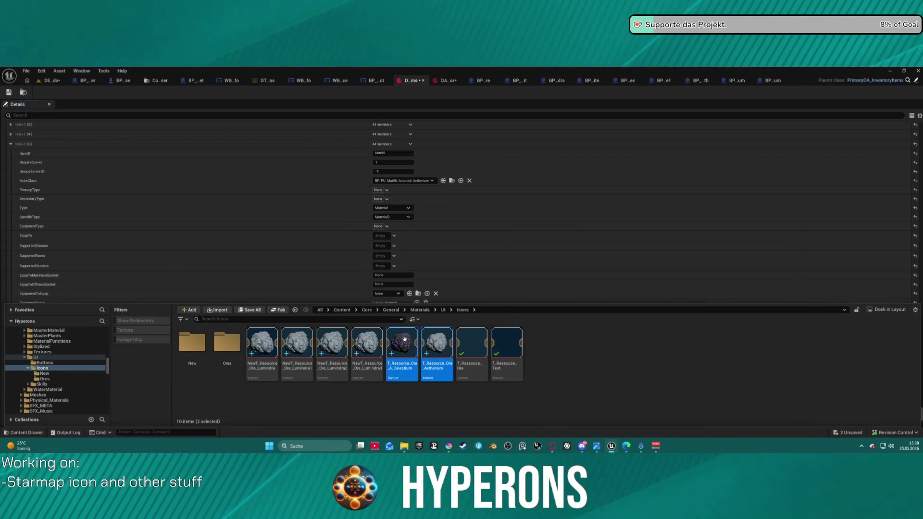
- Move both renamed ore icons into New, delete the four Lumindra textures, and open New
mouse_move(437, 340)
mouse_down()
mouse_move(183, 330)
mouse_move(180, 341)
mouse_move(200, 359)
mouse_up()
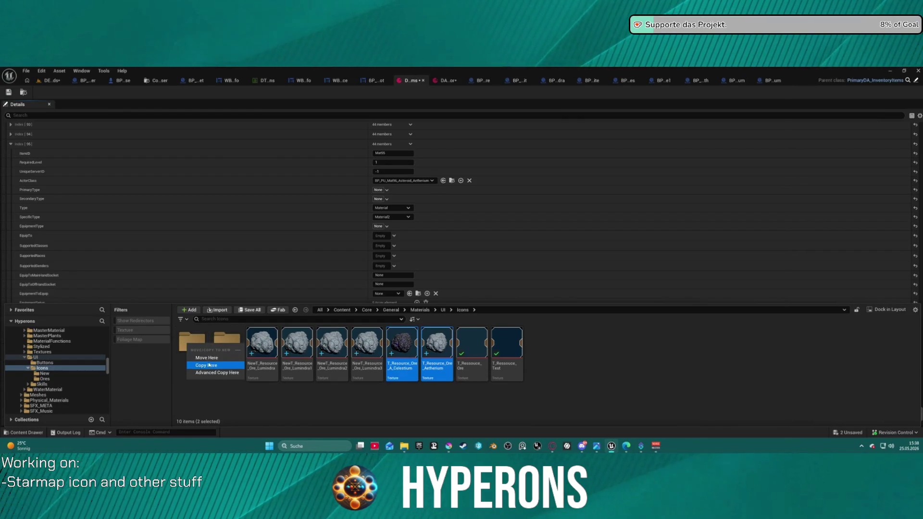
click(202, 361)
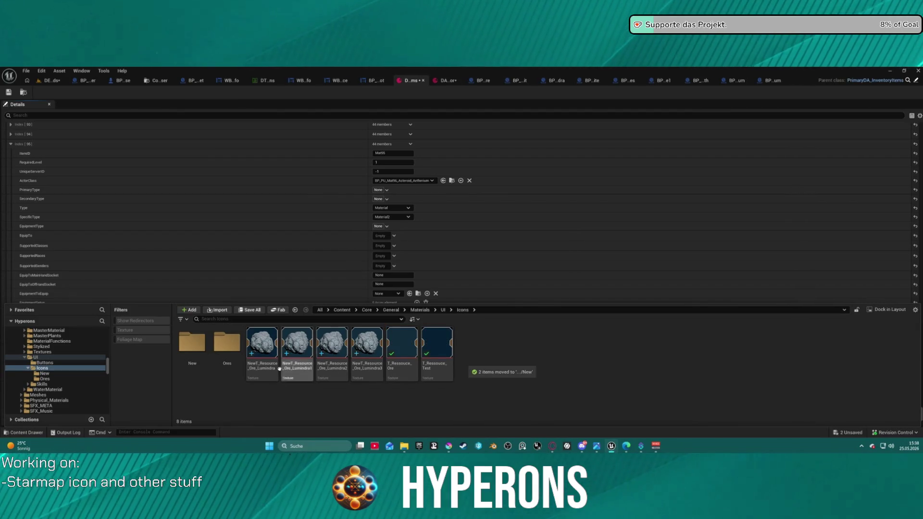
click(264, 368)
shift+click(332, 368)
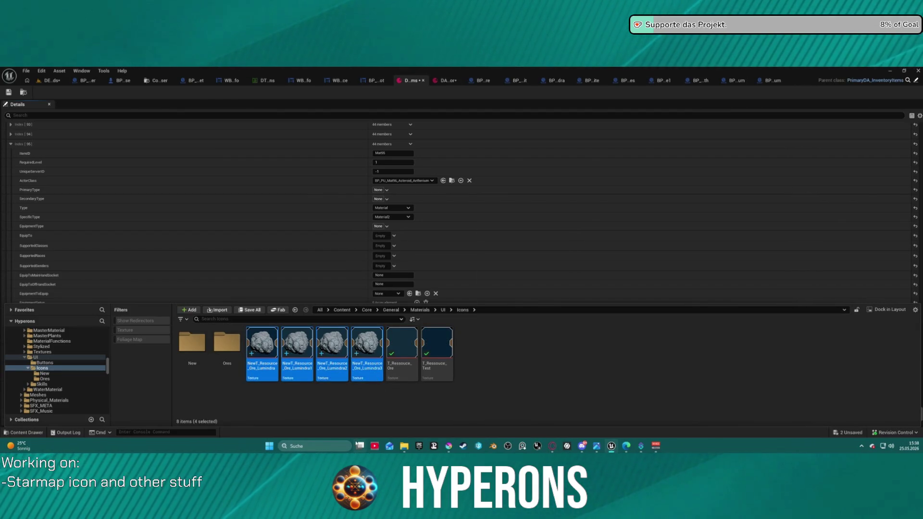
key(Delete)
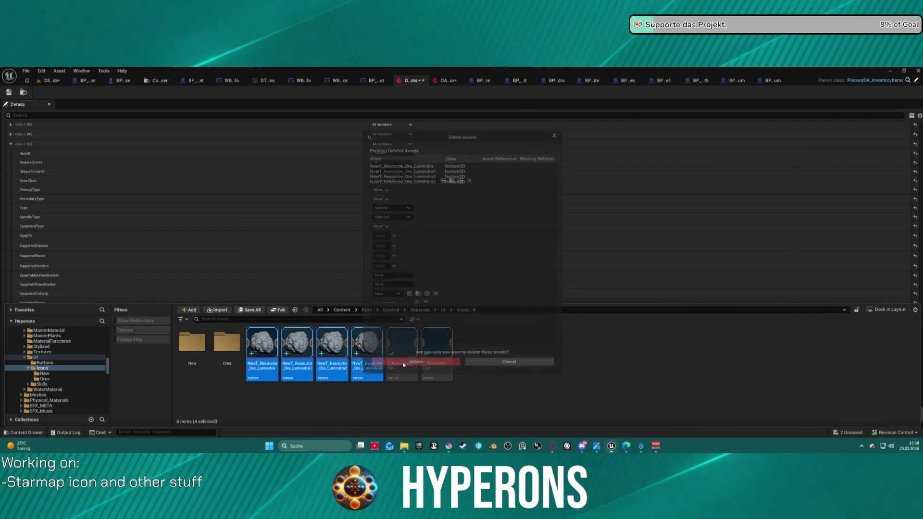
key(Escape)
click(190, 343)
double_click(190, 342)
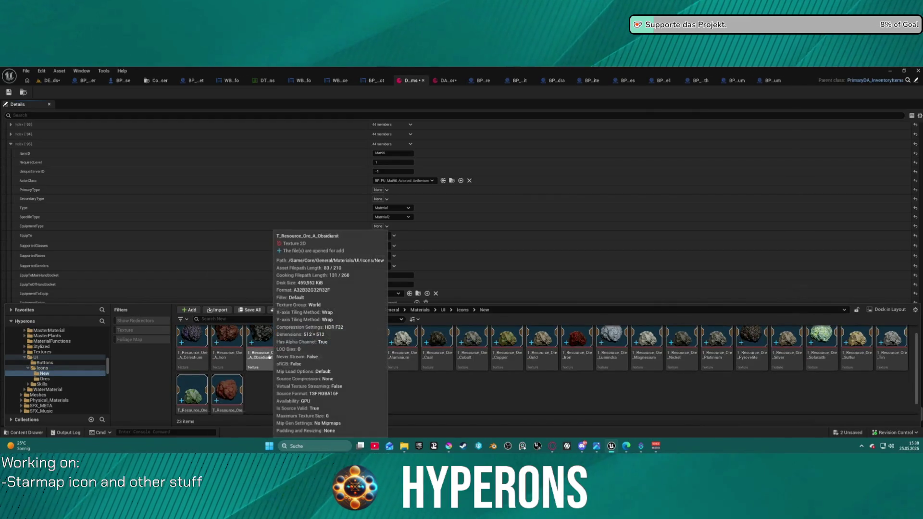
- Set the first item's Image to the T_Resource_Ore_Aetherium texture
click(419, 296)
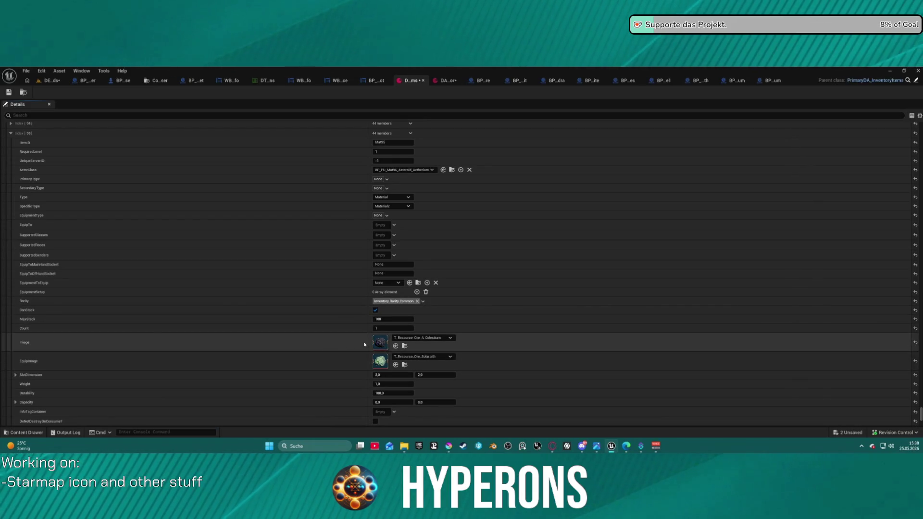
click(406, 338)
text(a)
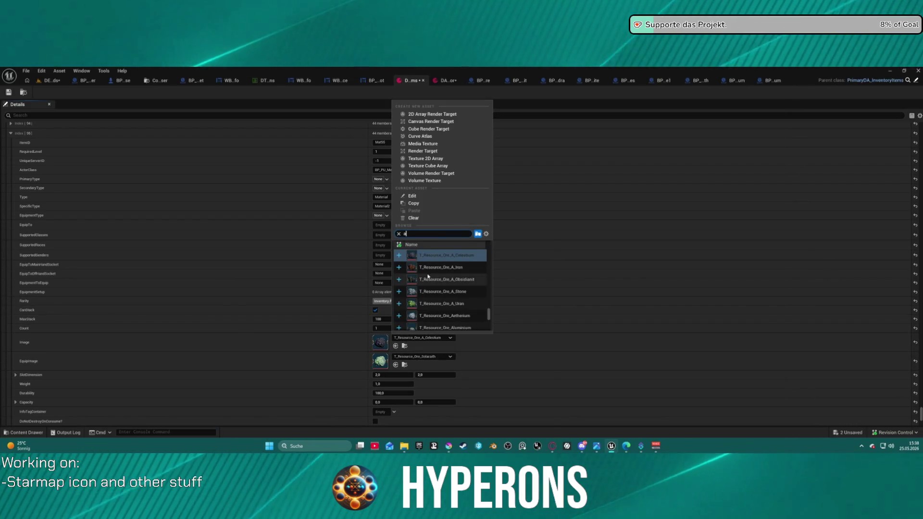
text(e)
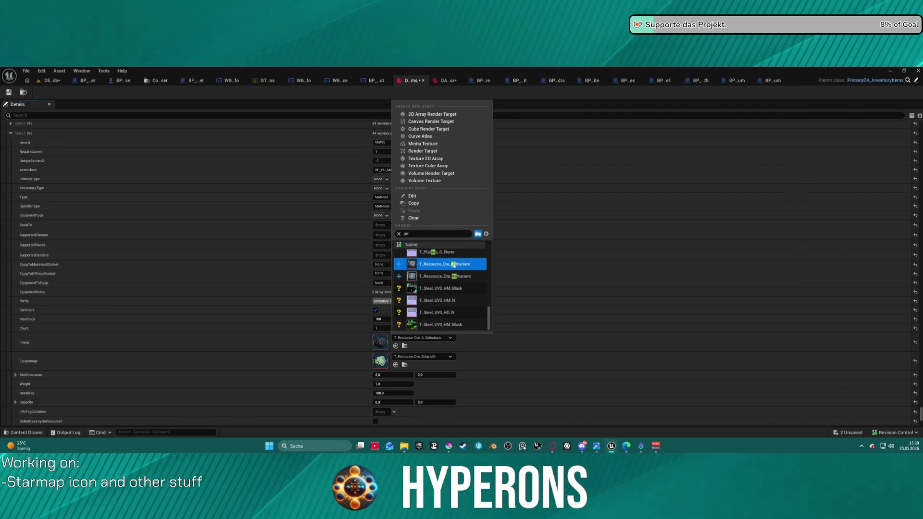
click(453, 265)
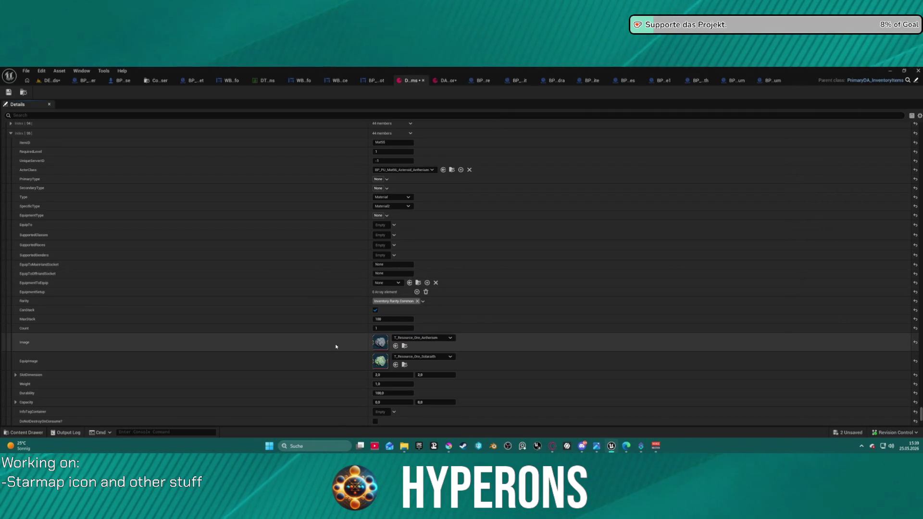
- Set the next item's Image and EquipImage to T_Resource_Ore_A_Celestium and save the asset
scroll(346, 348, down, 5)
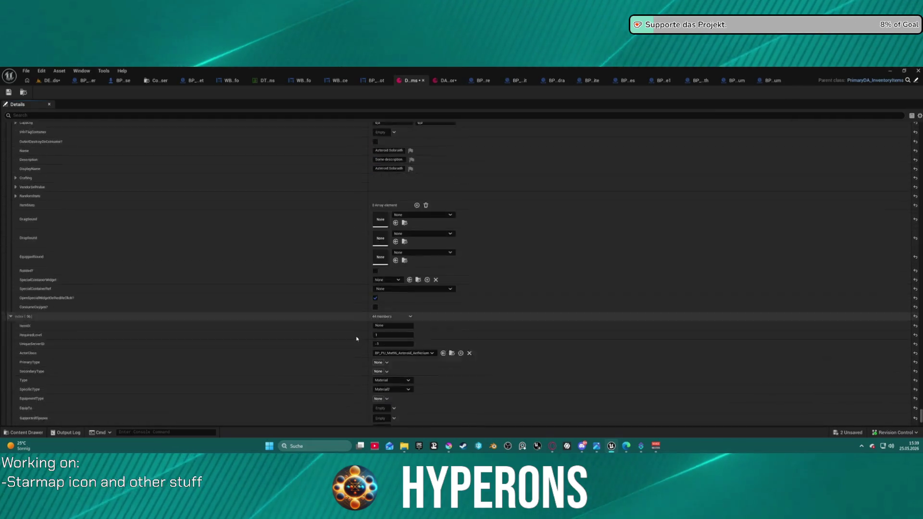
scroll(356, 340, down, 5)
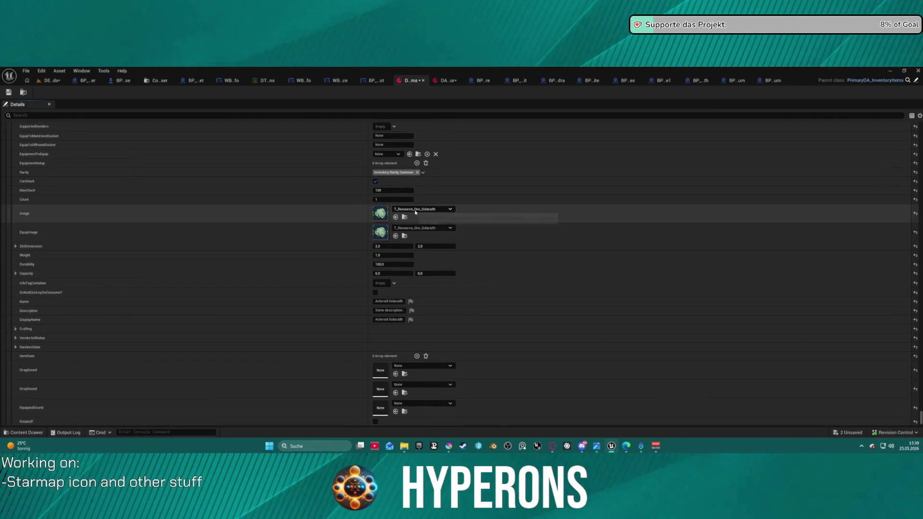
click(414, 210)
text(cel)
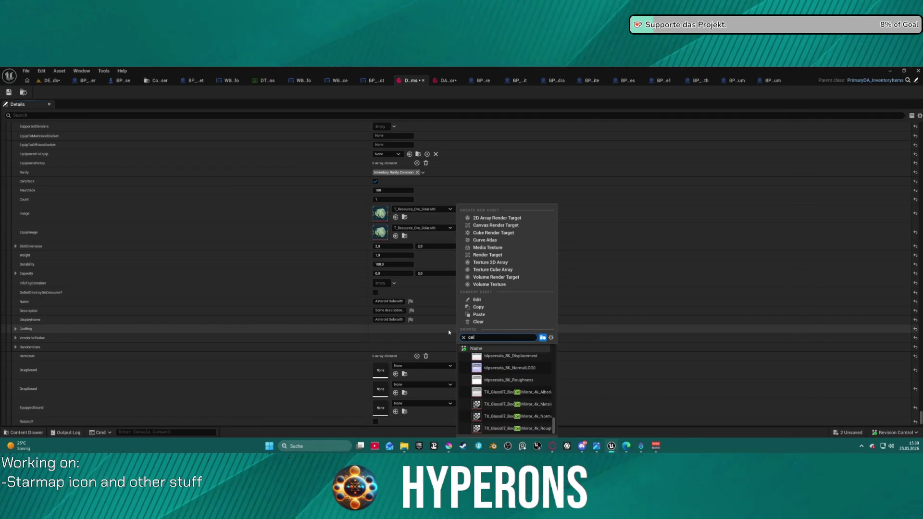
text(ess)
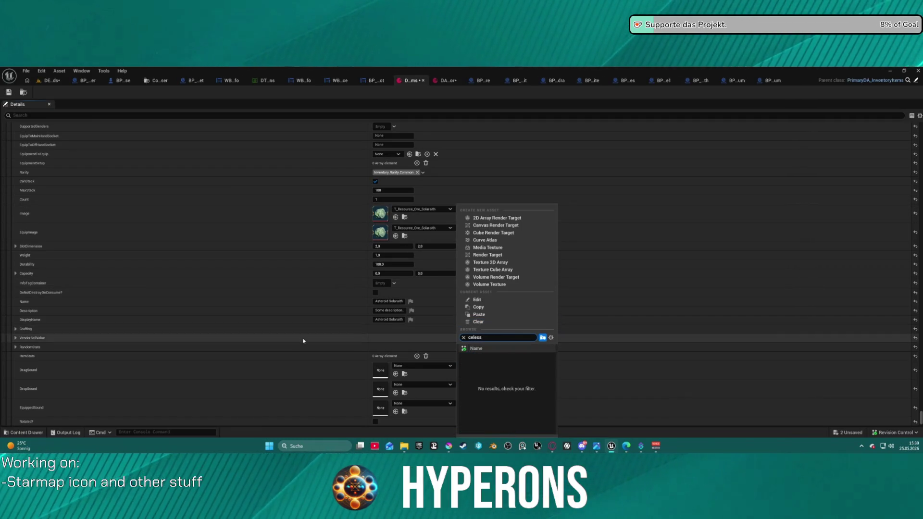
key(BackSpace)
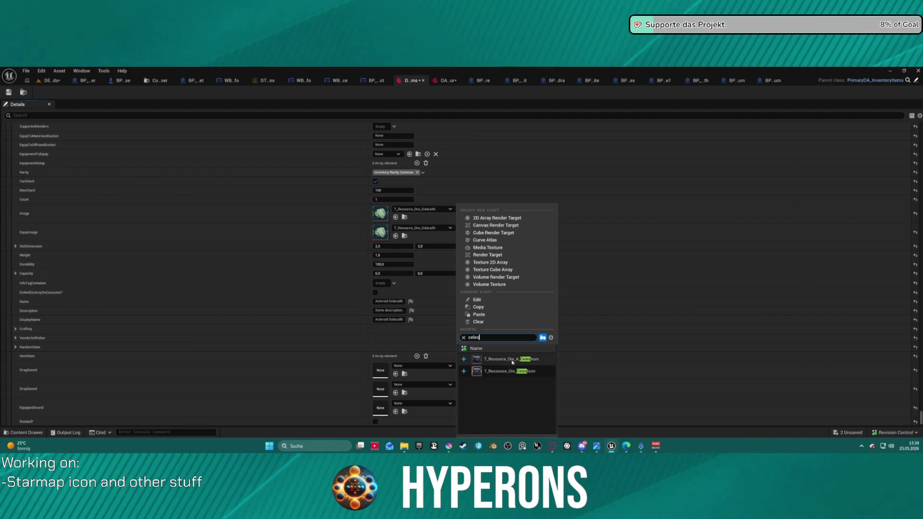
click(512, 360)
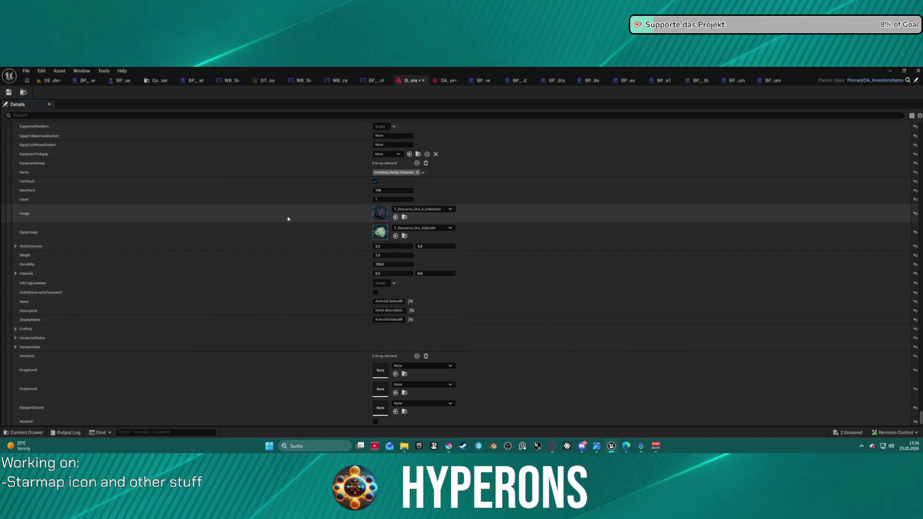
key(ctrl+c)
key(ctrl+v)
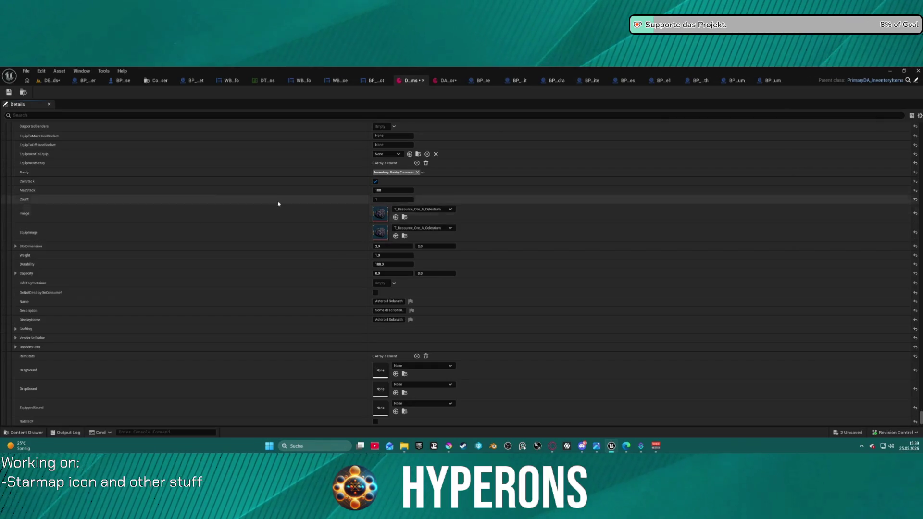
click(9, 92)
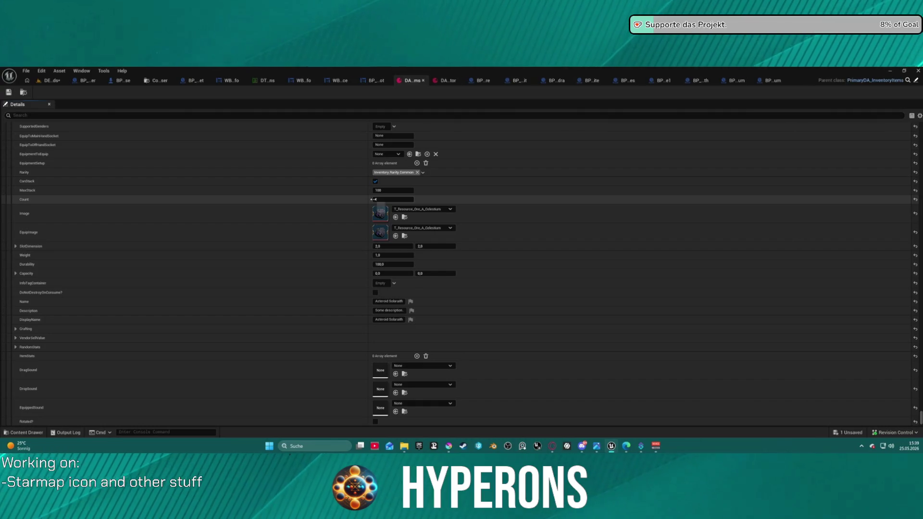
- Collapse the next item's property group and save the DEV_Asteroids map
scroll(108, 225, down, 5)
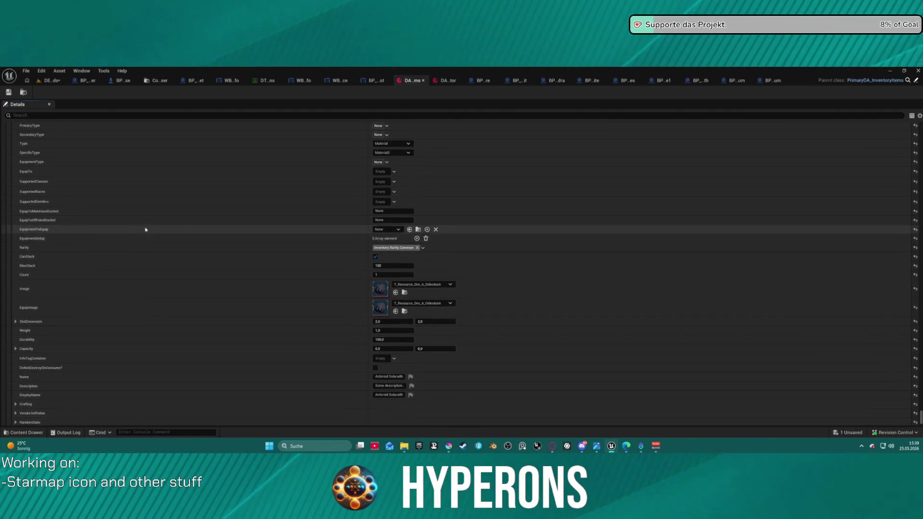
click(10, 241)
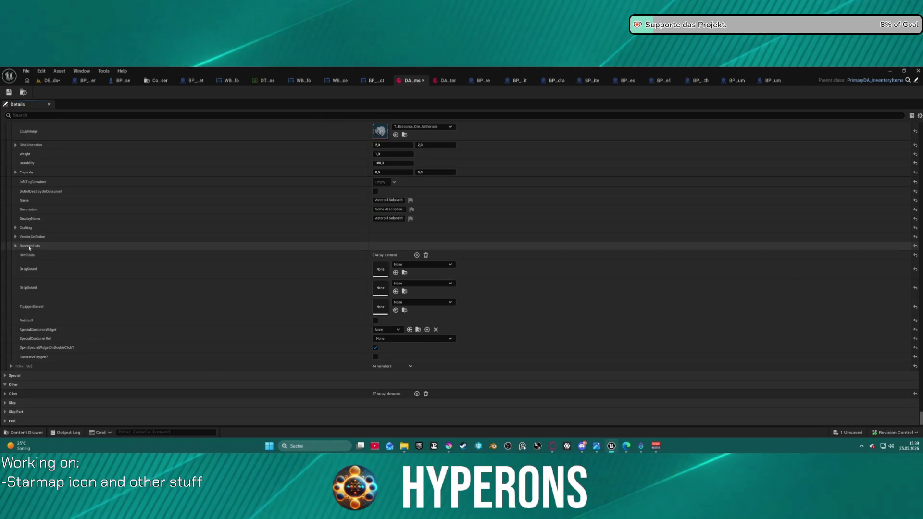
scroll(86, 247, up, 5)
scroll(40, 283, up, 2)
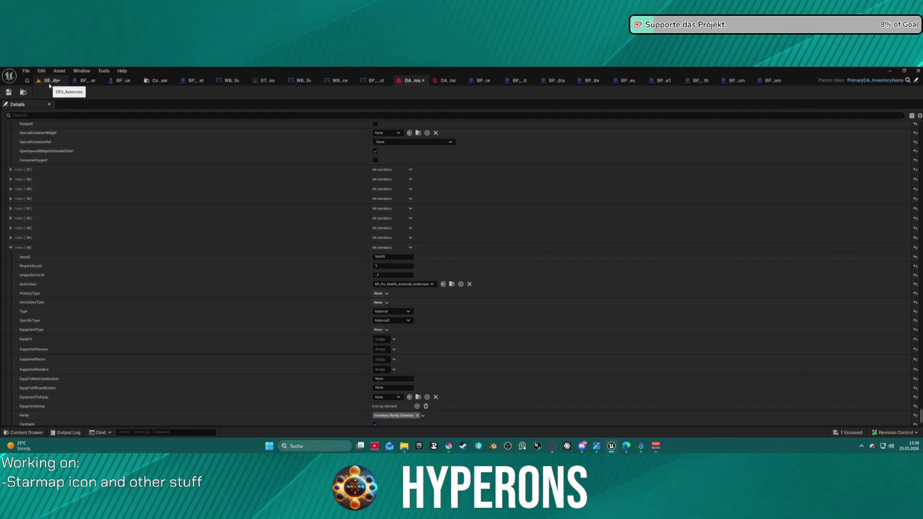
key(ctrl+shift+s)
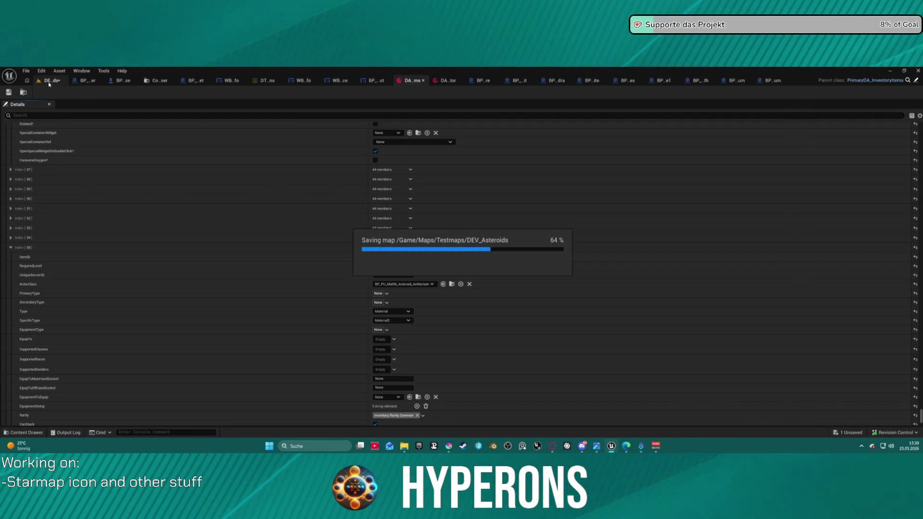
- Review the New Eden row in the star system data table, then return to the inventory items asset
click(48, 81)
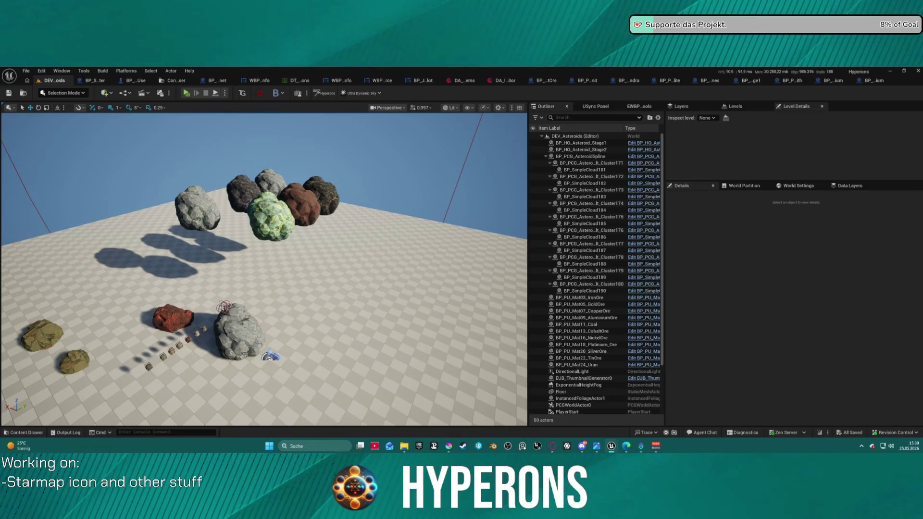
click(302, 82)
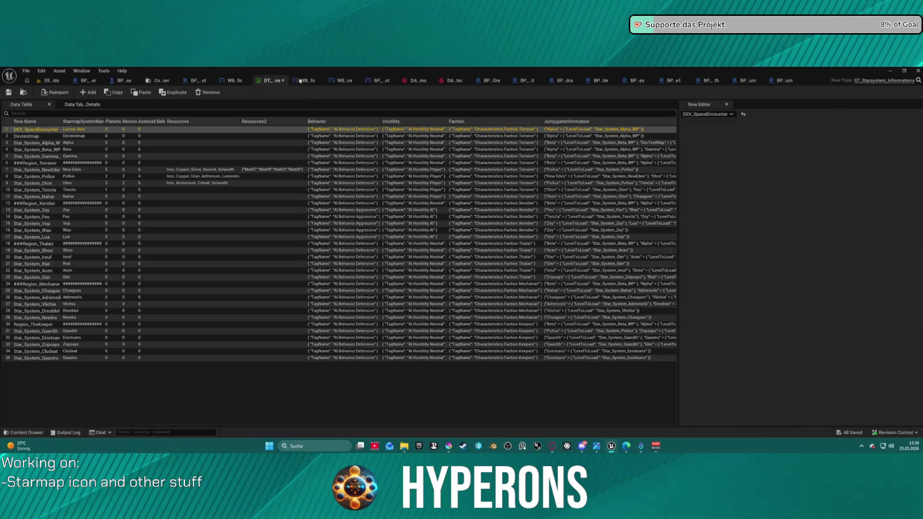
click(250, 171)
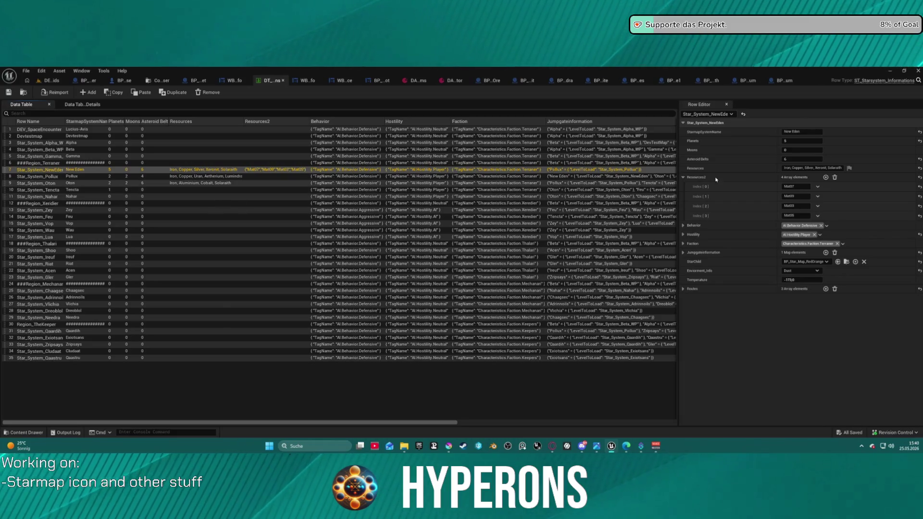
key(ctrl+space)
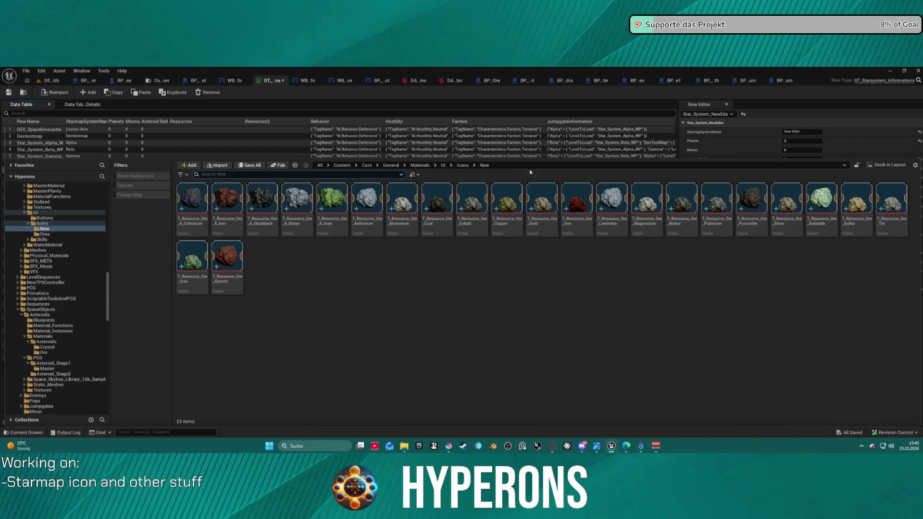
key(ctrl+space)
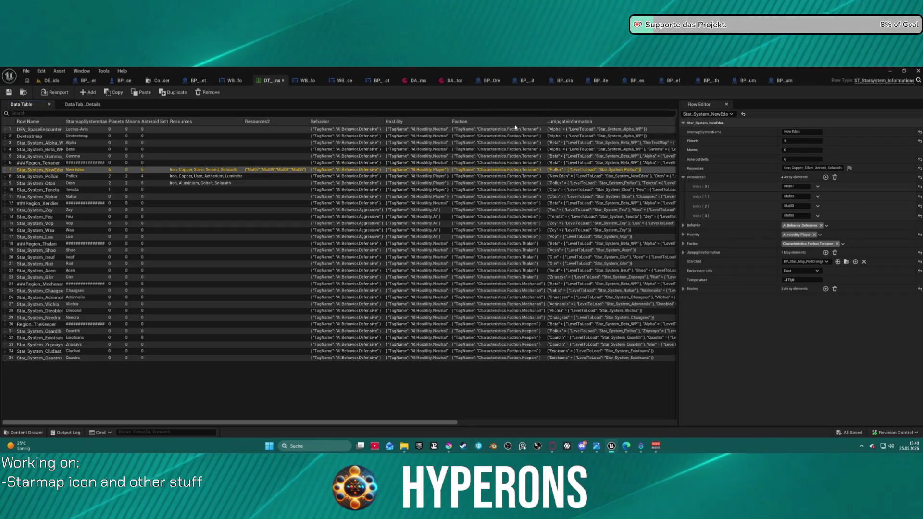
click(419, 81)
scroll(123, 177, down, 10)
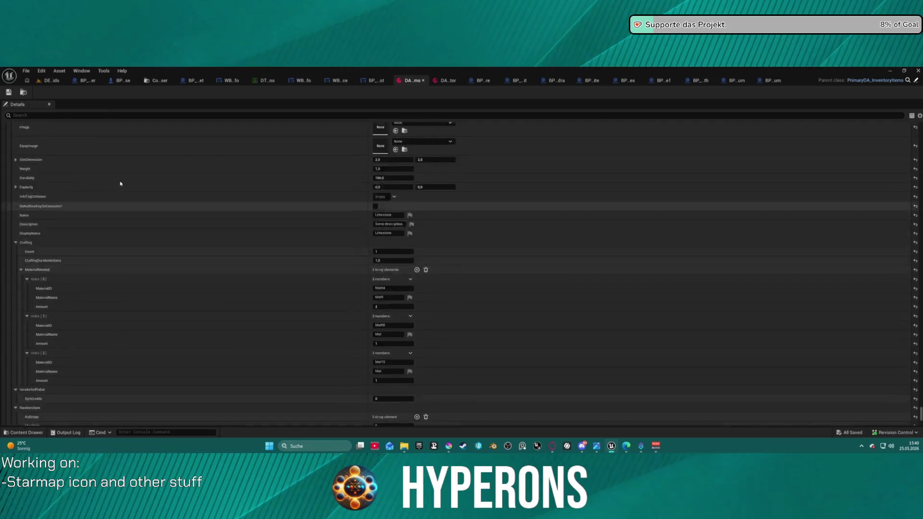
- Browse from the CobaltOre blueprint to the crafting resource pickups and open BP_PU_Mat37_Xyronit
scroll(240, 221, down, 10)
key(ctrl+space)
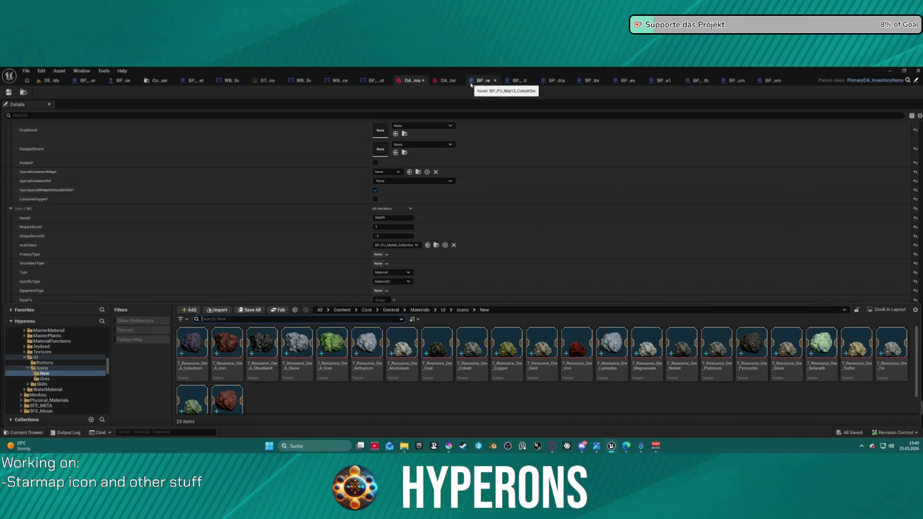
right_click(443, 81)
click(528, 80)
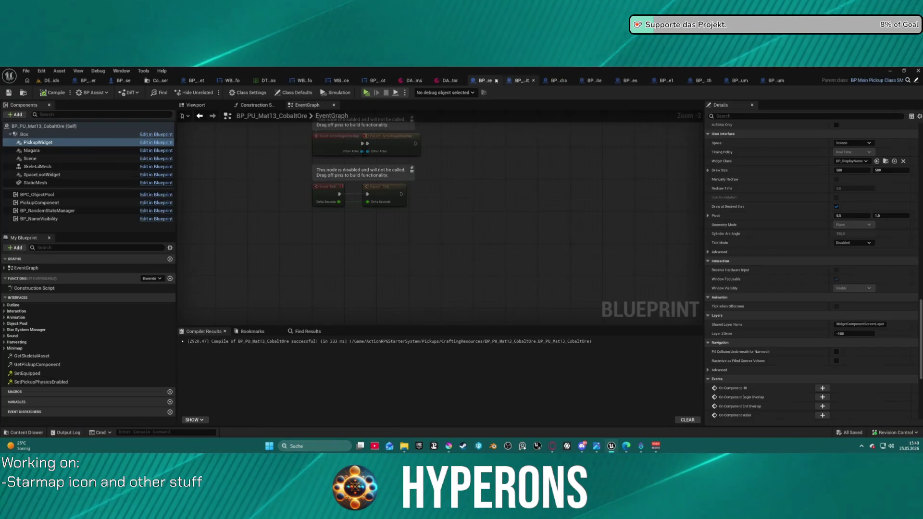
key(ctrl+b)
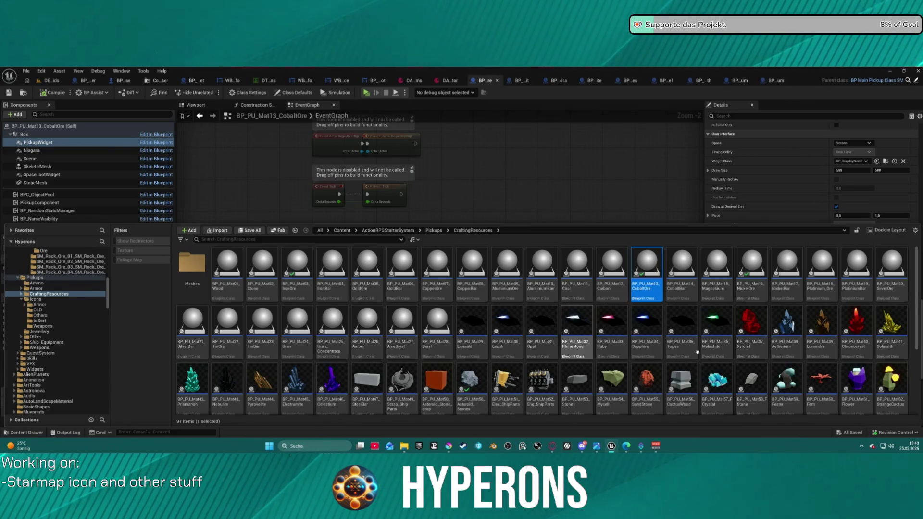
scroll(697, 353, down, 1)
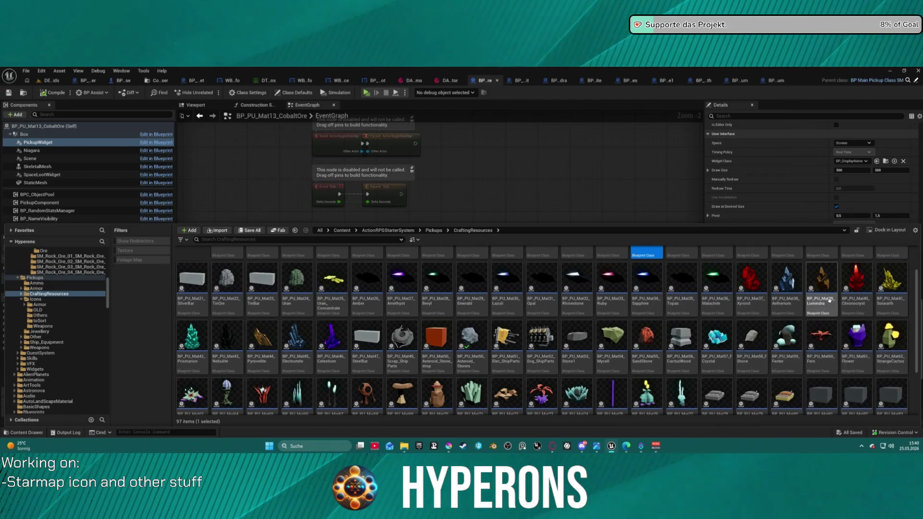
scroll(269, 346, up, 1)
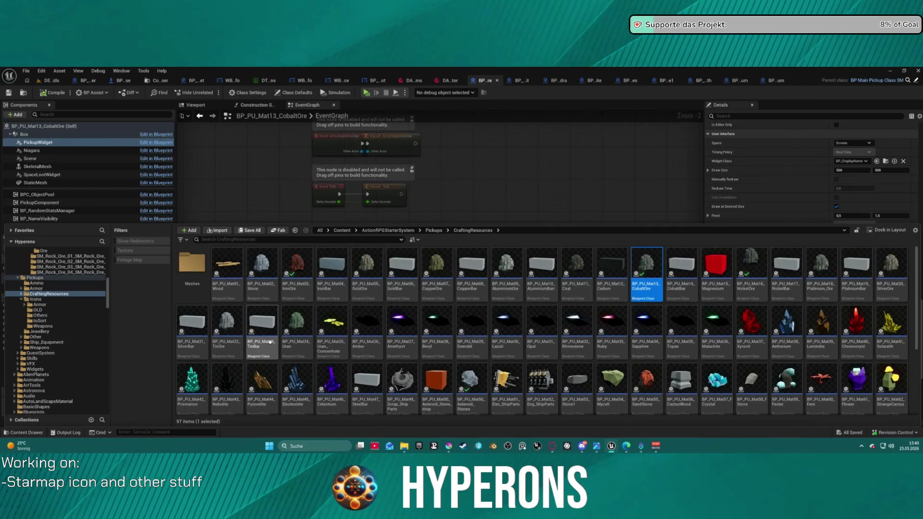
click(760, 328)
double_click(760, 327)
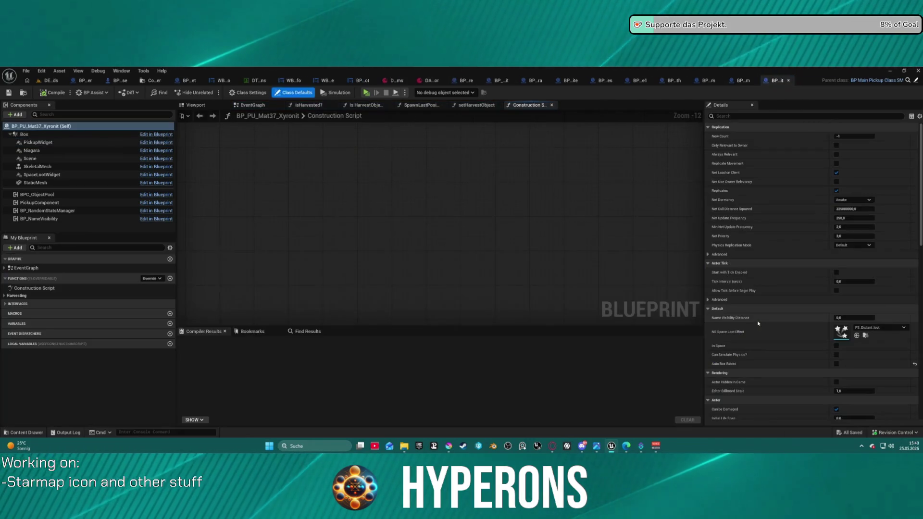
key(ctrl+space)
key(ctrl+space)
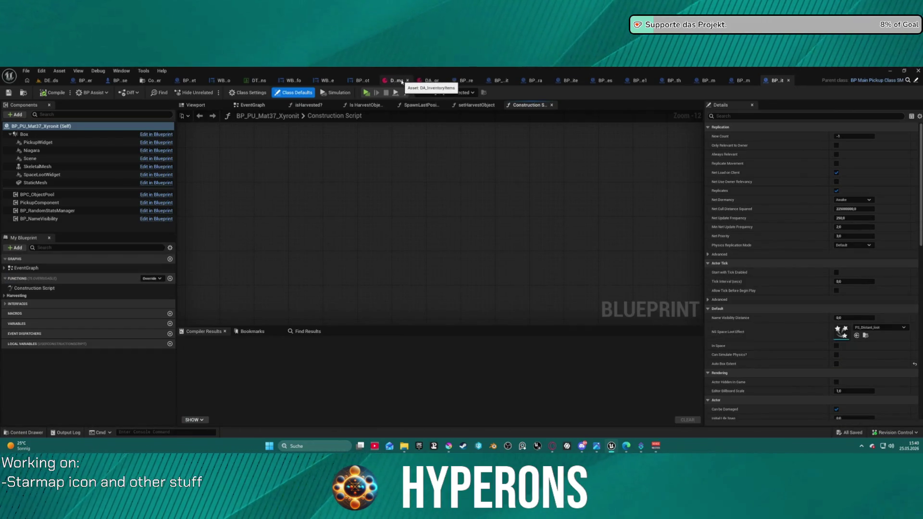
- Collapse all Crafting Resources entries in the DA_InventoryItems asset
click(395, 83)
scroll(29, 204, up, 10)
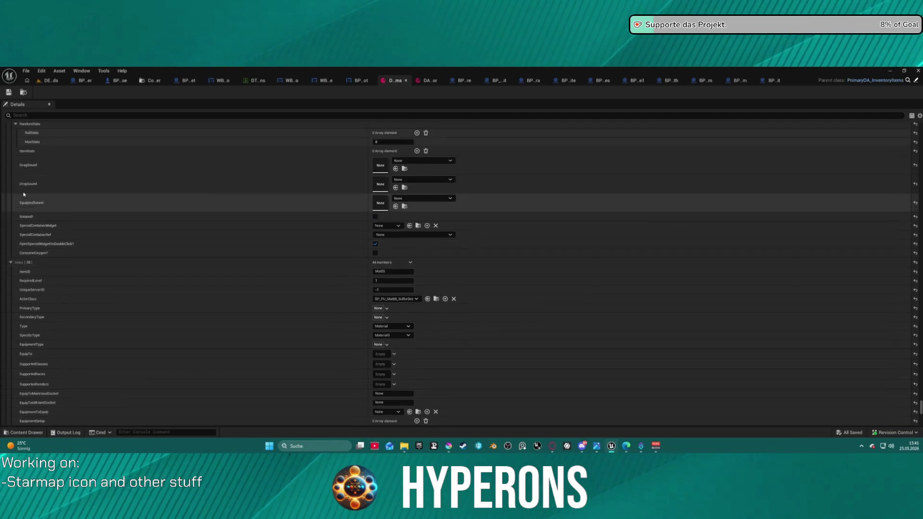
scroll(63, 199, up, 10)
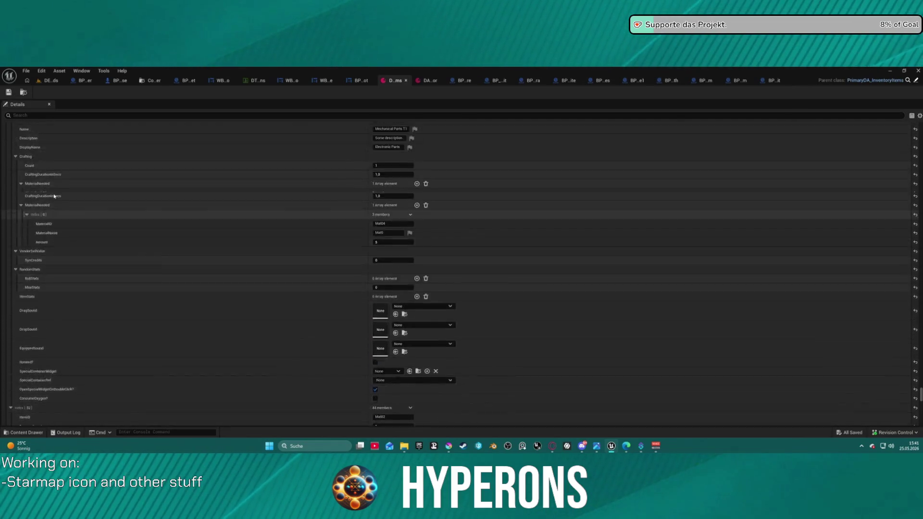
scroll(159, 302, up, 10)
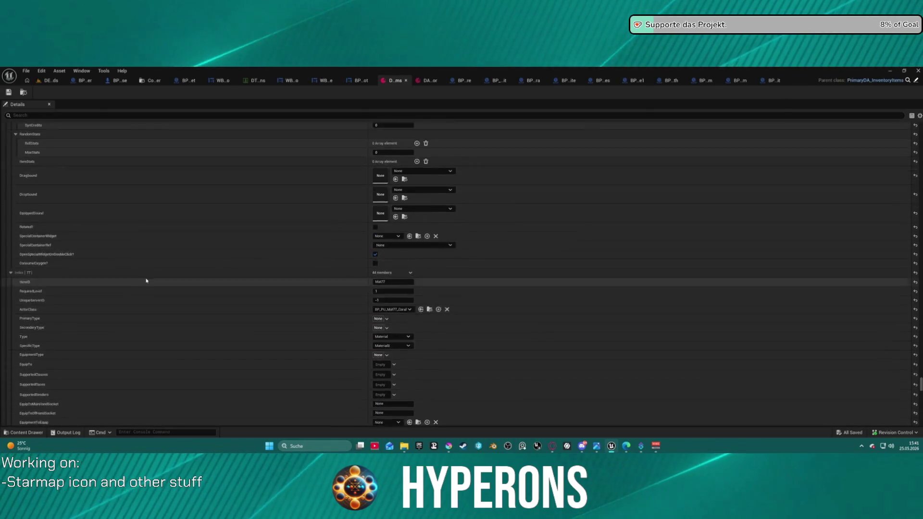
scroll(159, 300, up, 10)
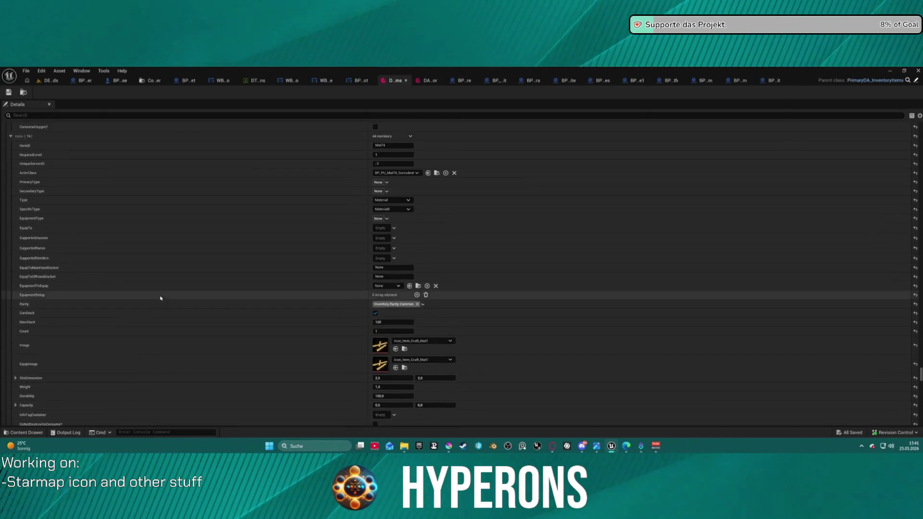
scroll(130, 280, up, 9)
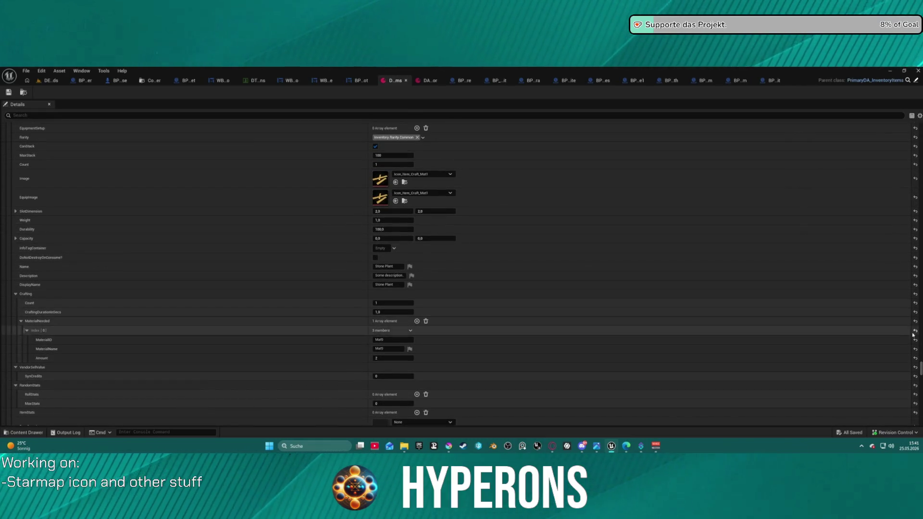
drag(920, 371, 919, 126)
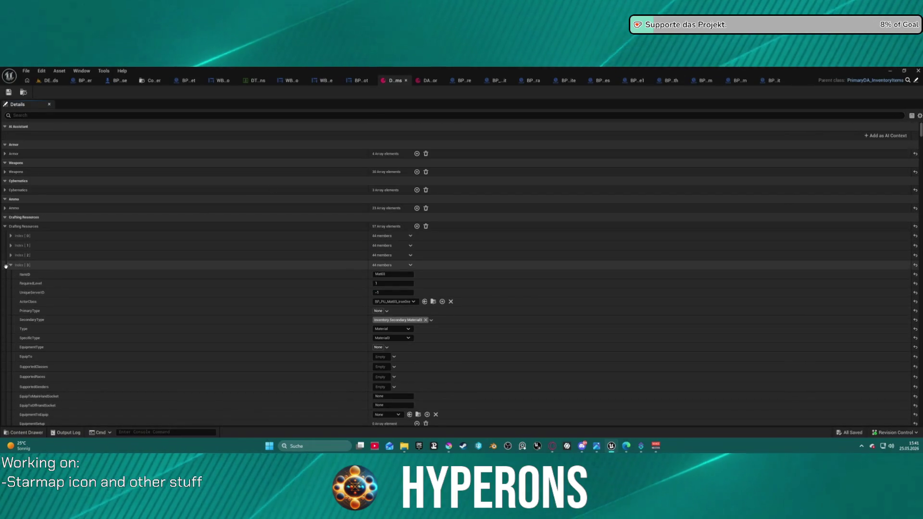
right_click(15, 229)
click(49, 243)
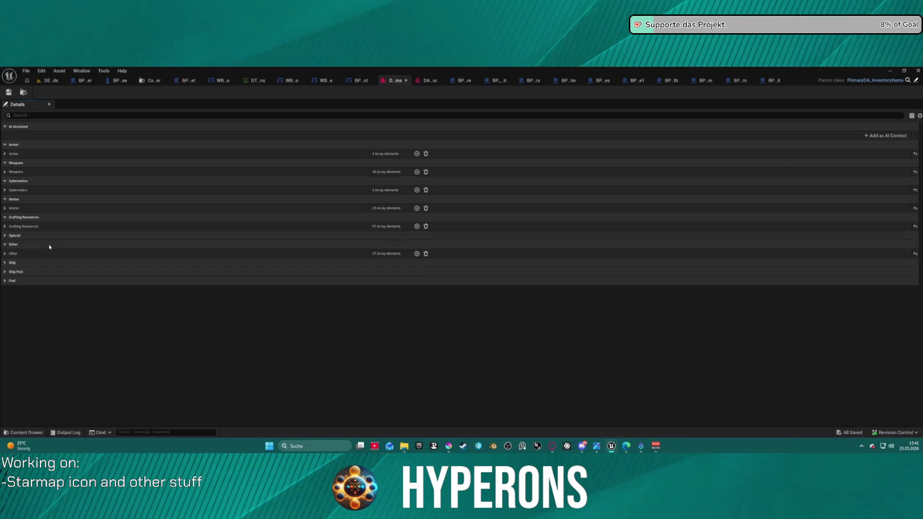
click(41, 226)
- Expand Index [37] to inspect the Xyronit entry, then return to the DEV_Asteroids level
scroll(34, 315, down, 10)
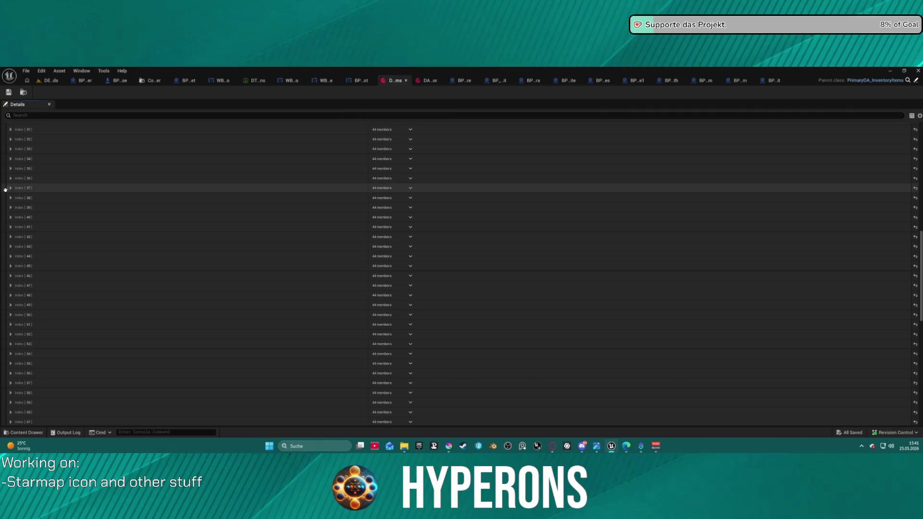
click(10, 188)
scroll(379, 308, down, 3)
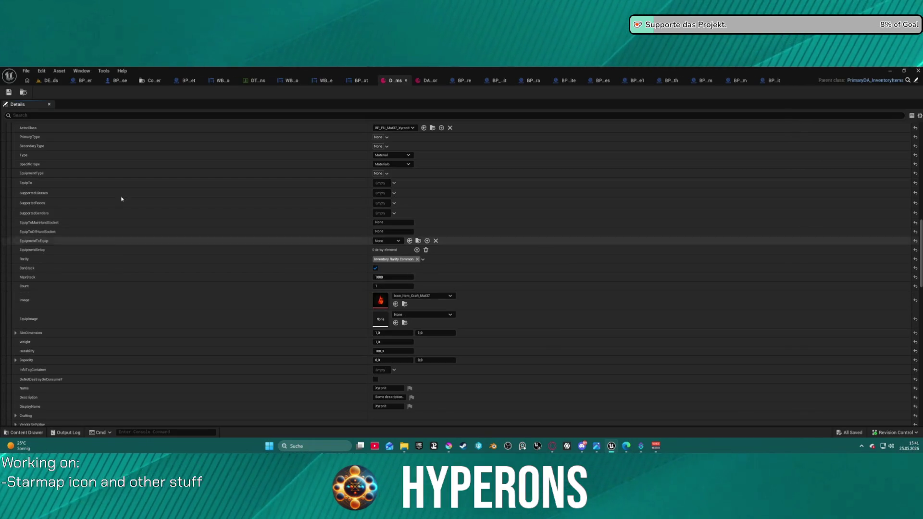
click(50, 82)
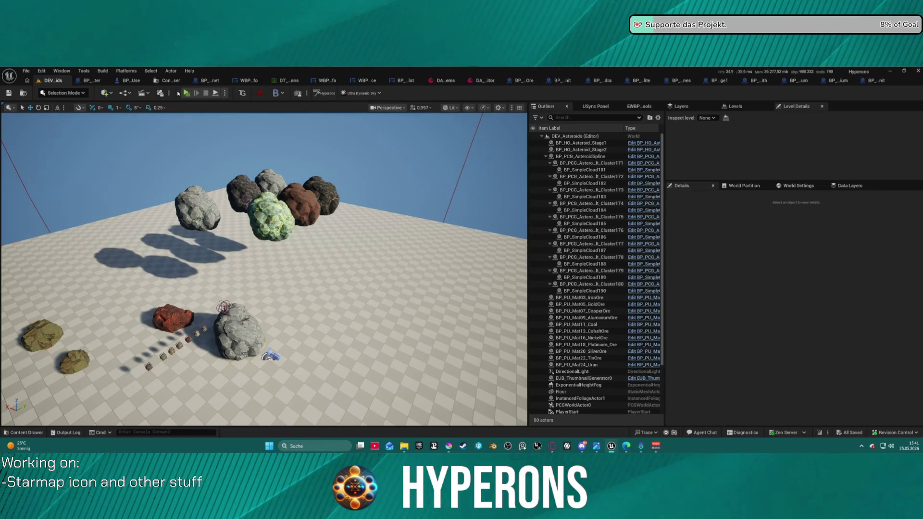
- Run the EUW Thumbnail Visualizer, close the extra editor tab, and preview SM_Cristal_Small
click(242, 93)
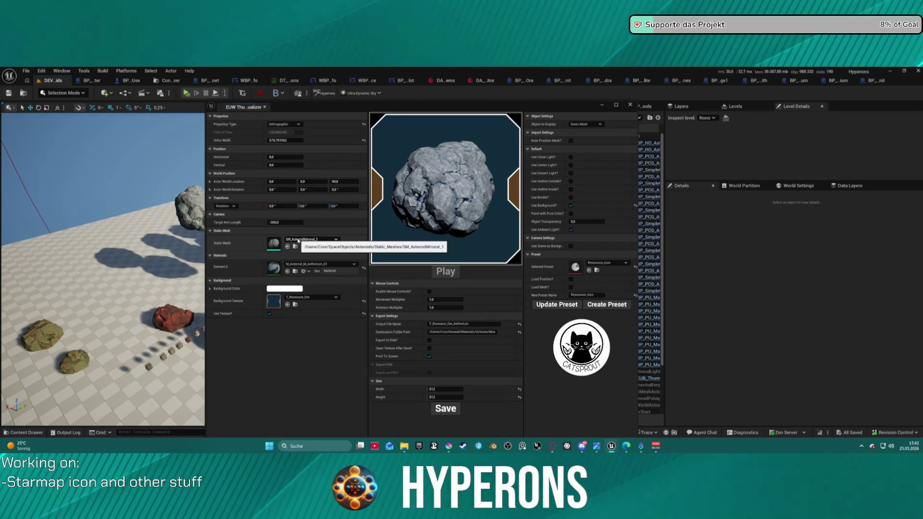
click(298, 240)
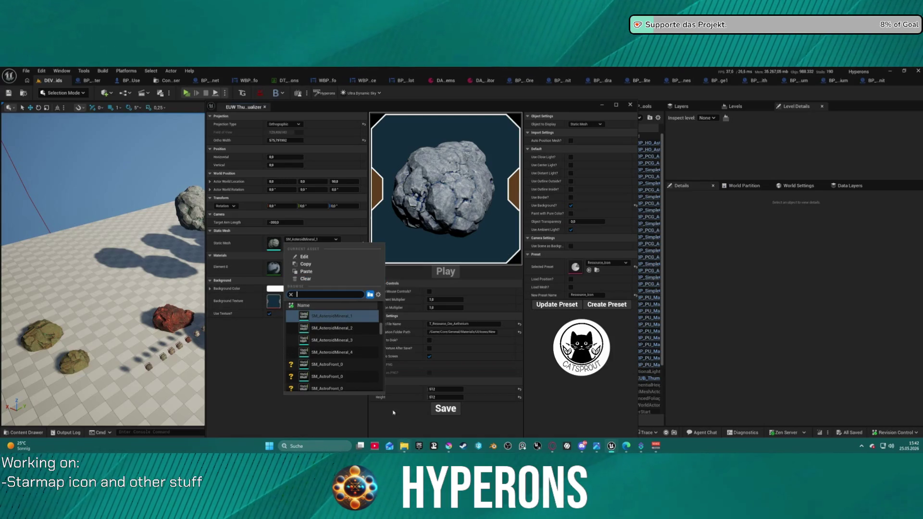
click(279, 423)
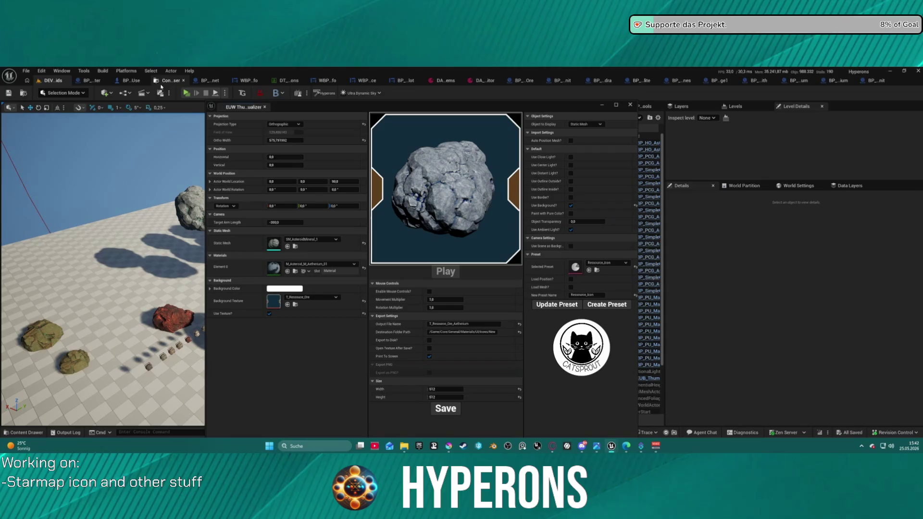
click(183, 81)
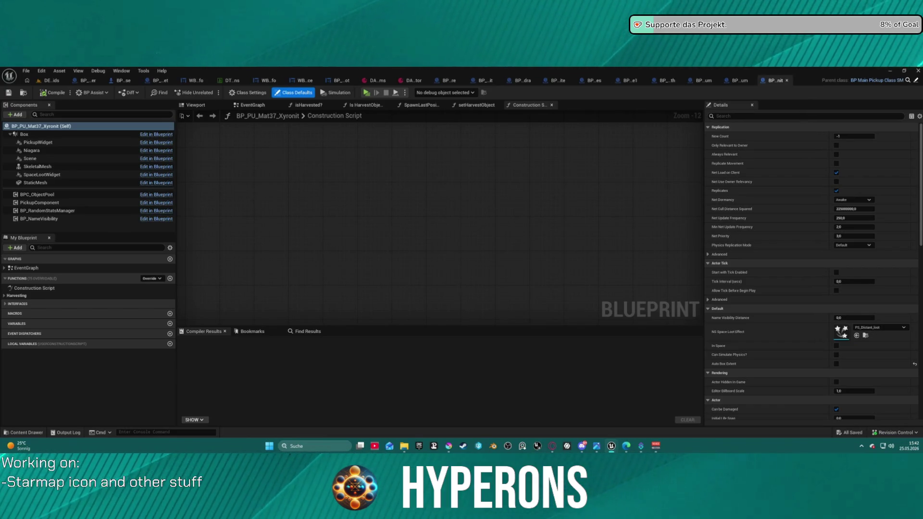
click(53, 80)
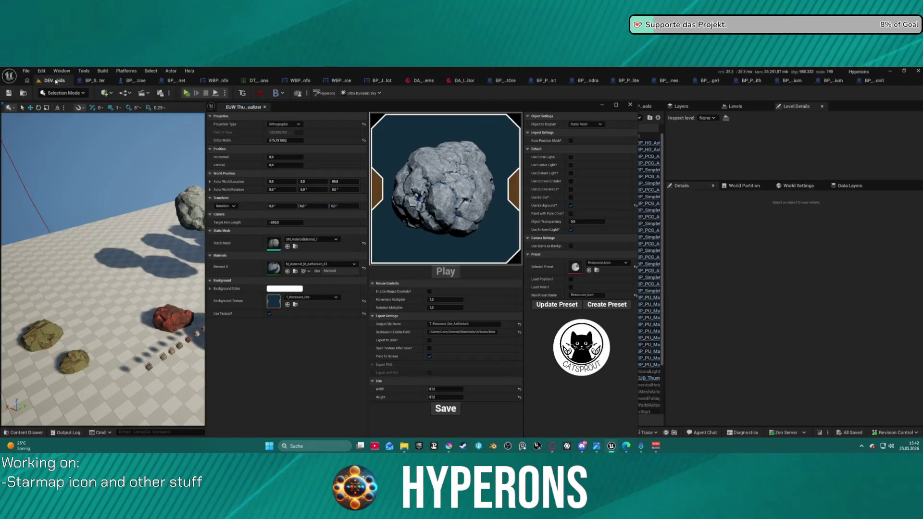
click(288, 247)
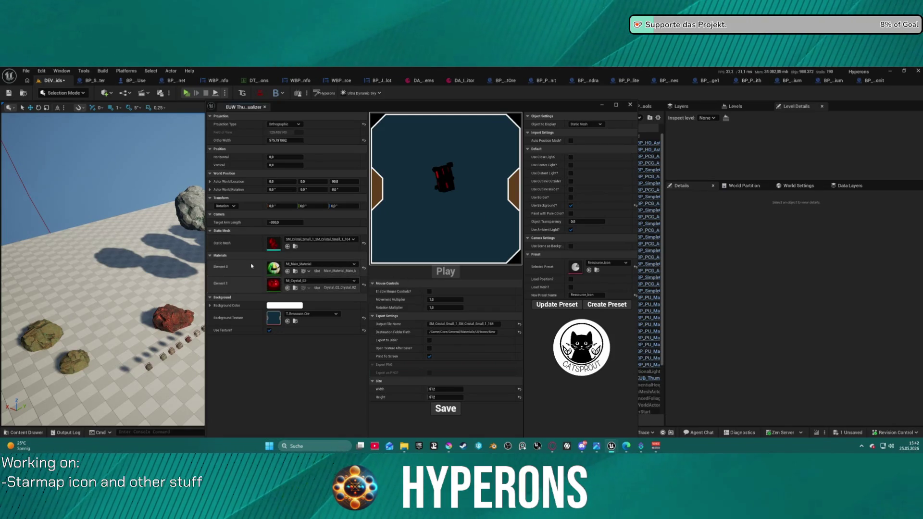
- Give the first material slot M_Crystal_02, auto-position the mesh, and reset ortho width to 256
drag(273, 284, 274, 268)
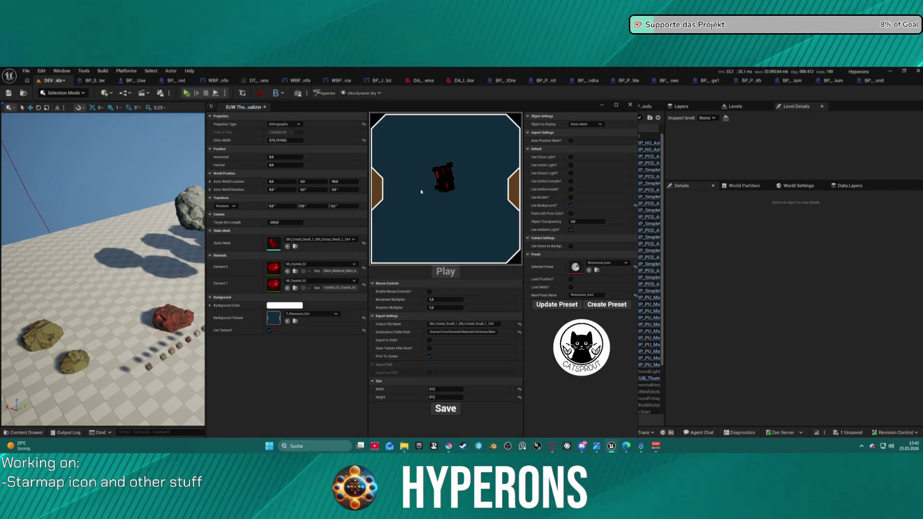
click(571, 141)
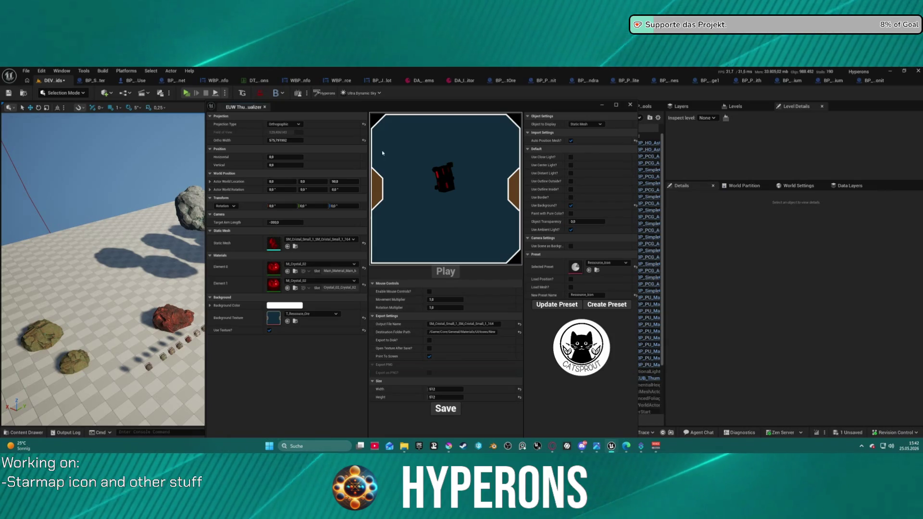
click(364, 141)
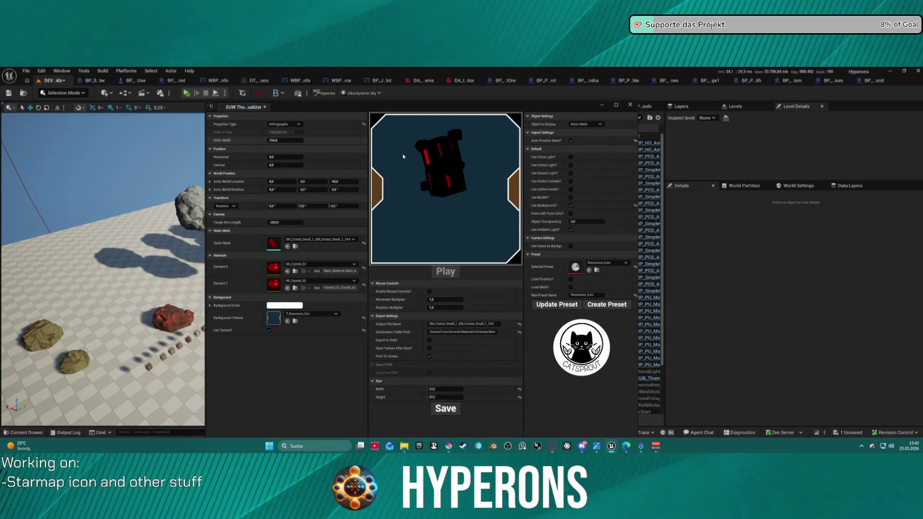
- Try the outside outline and distant light on the crystal preview, then turn both off
click(571, 182)
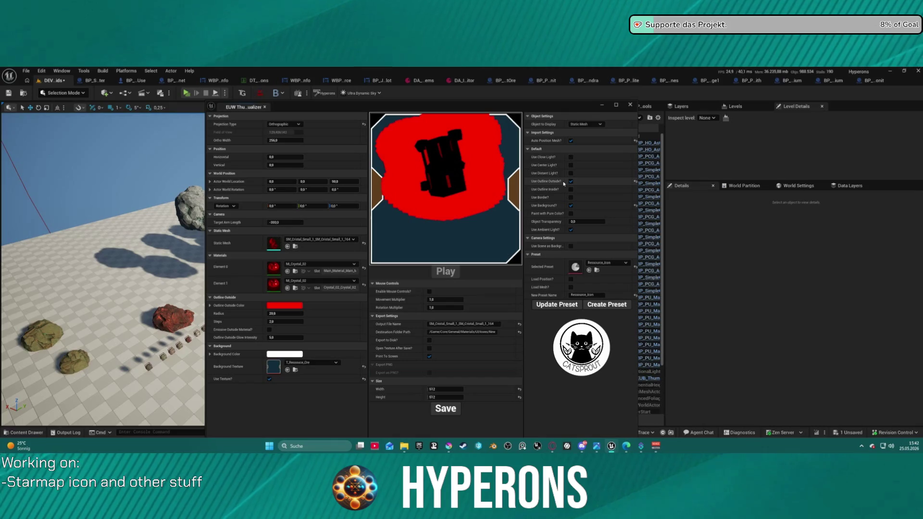
click(570, 181)
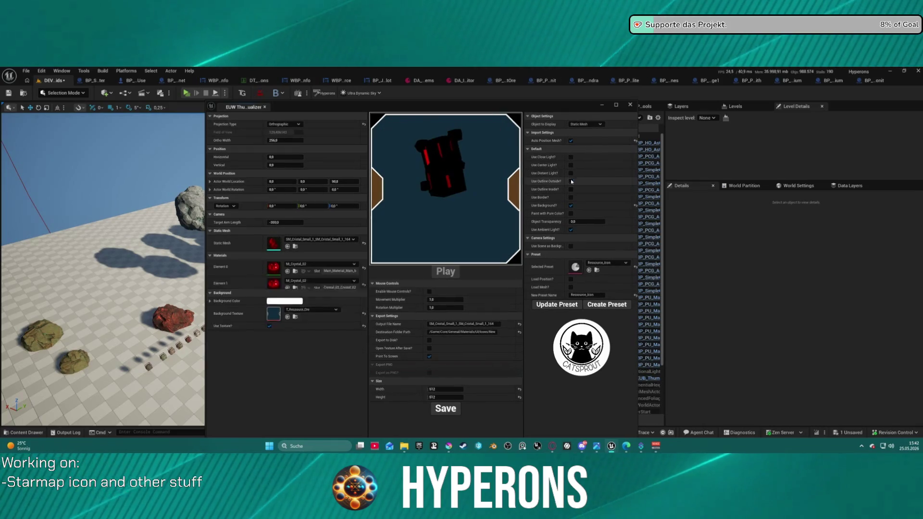
click(571, 173)
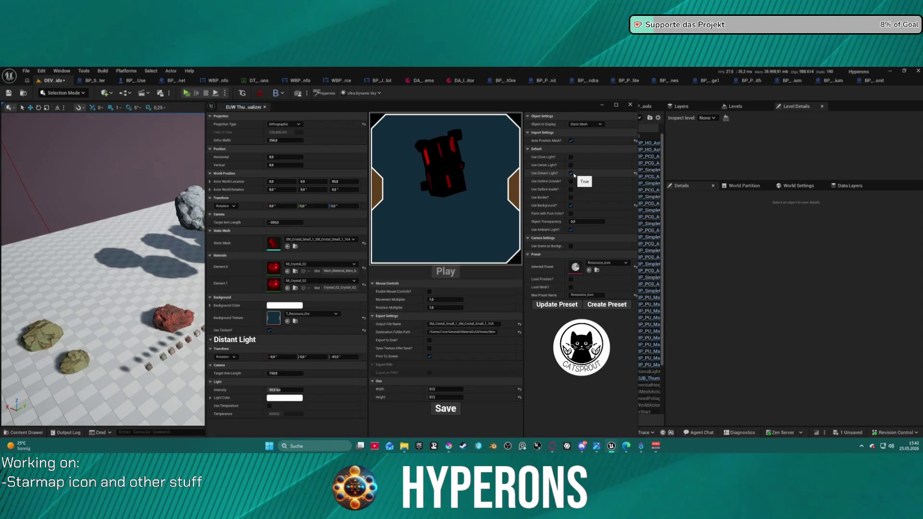
click(571, 173)
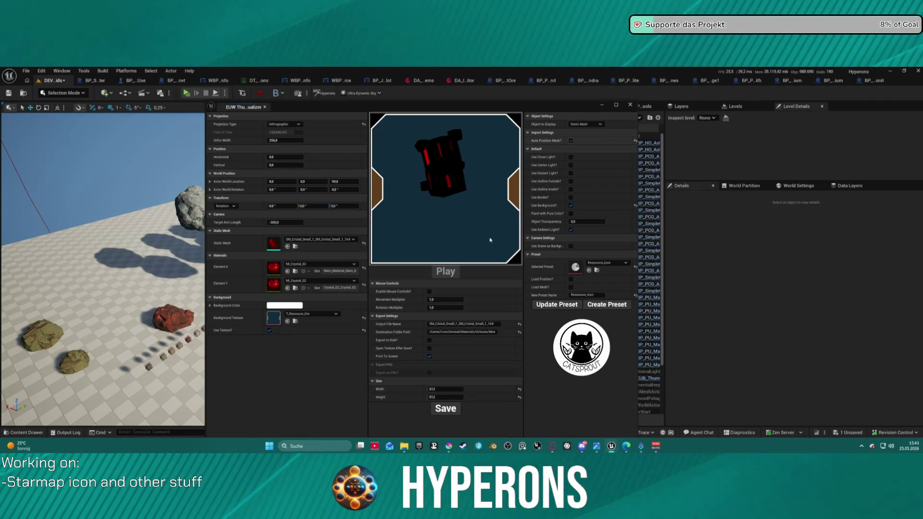
- Enable direct mesh moving and reposition and rotate the crystal within the preview
click(430, 292)
drag(445, 167, 427, 257)
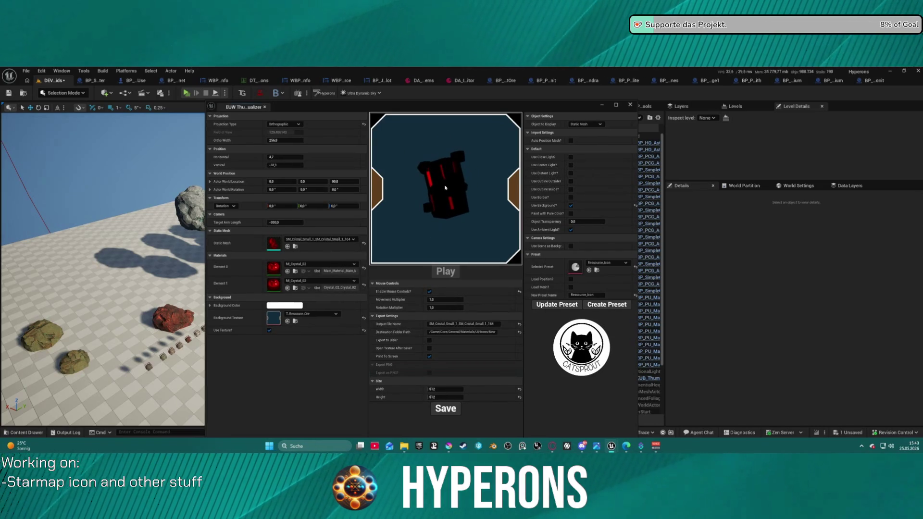
mouse_move(445, 188)
mouse_down()
mouse_move(469, 181)
mouse_move(454, 195)
mouse_up()
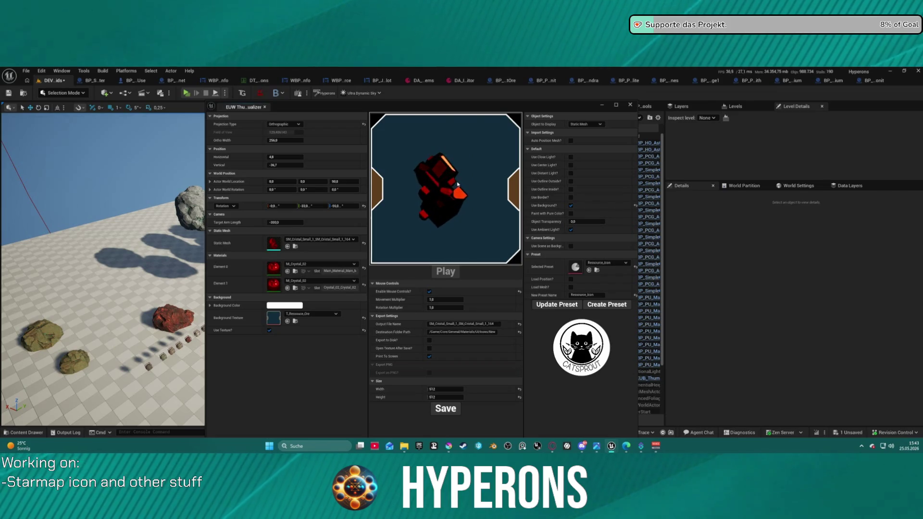
mouse_move(452, 184)
mouse_down()
mouse_move(457, 191)
mouse_move(449, 184)
mouse_up()
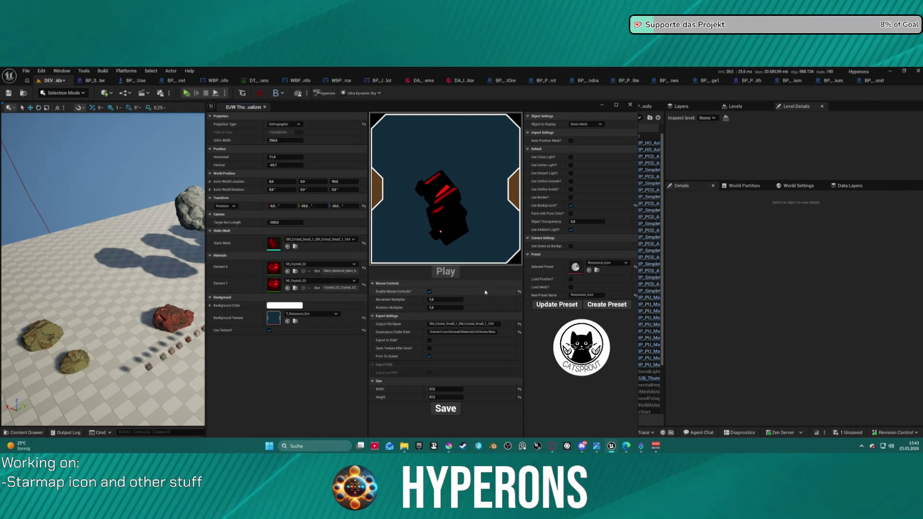
mouse_move(448, 207)
mouse_down()
mouse_move(461, 201)
mouse_move(443, 215)
mouse_move(460, 217)
mouse_up()
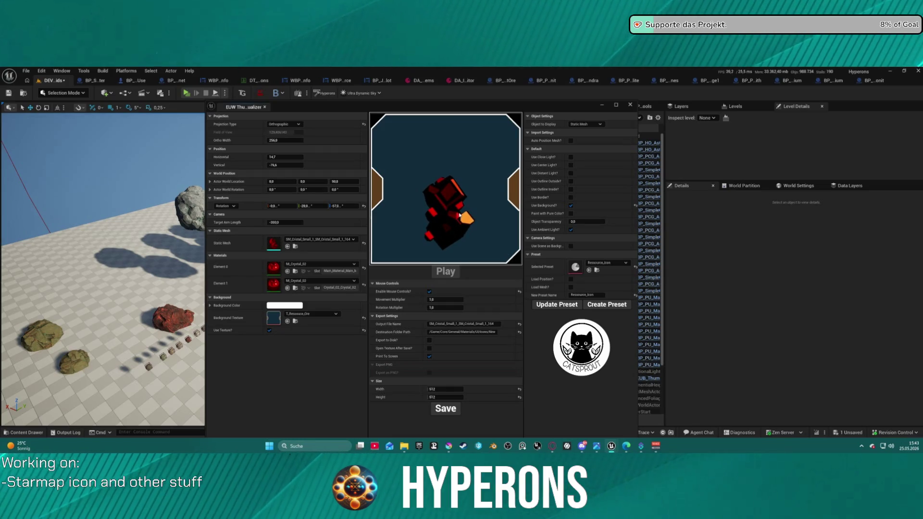
- Toggle pure colour, center light and close light on and off to compare the crystal preview
click(570, 213)
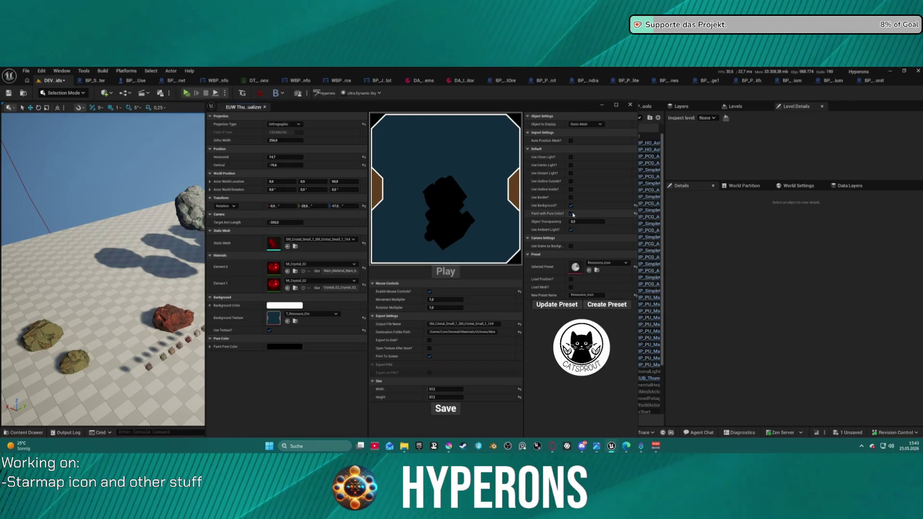
click(571, 213)
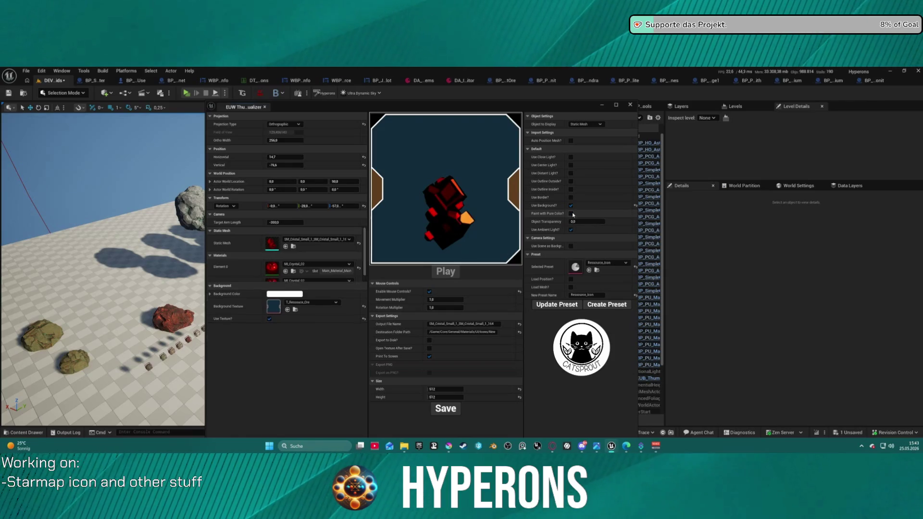
click(571, 165)
click(571, 165)
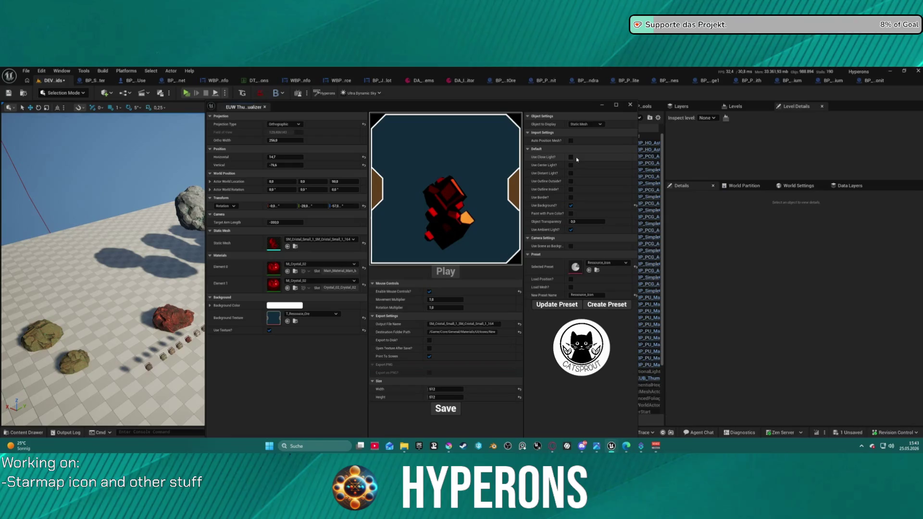
click(571, 157)
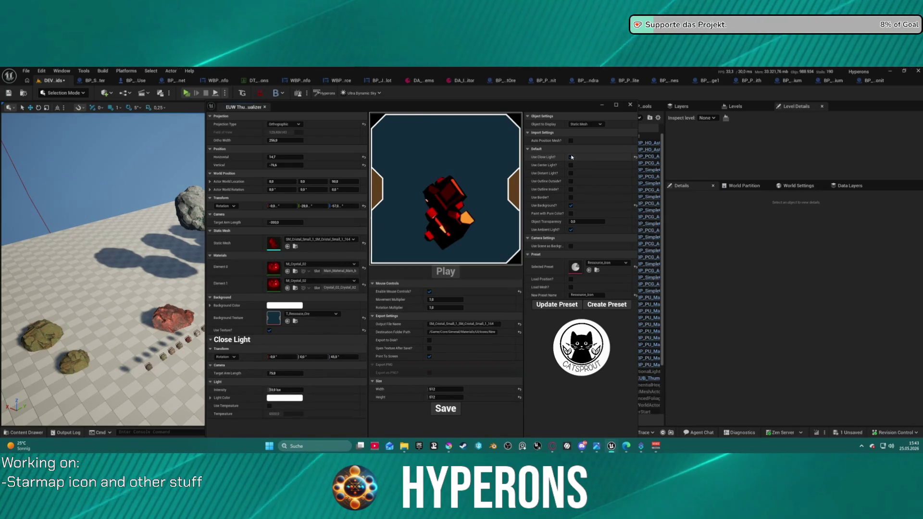
click(571, 157)
- Switch from the close light to the distant light and set its arm length to 300
click(571, 157)
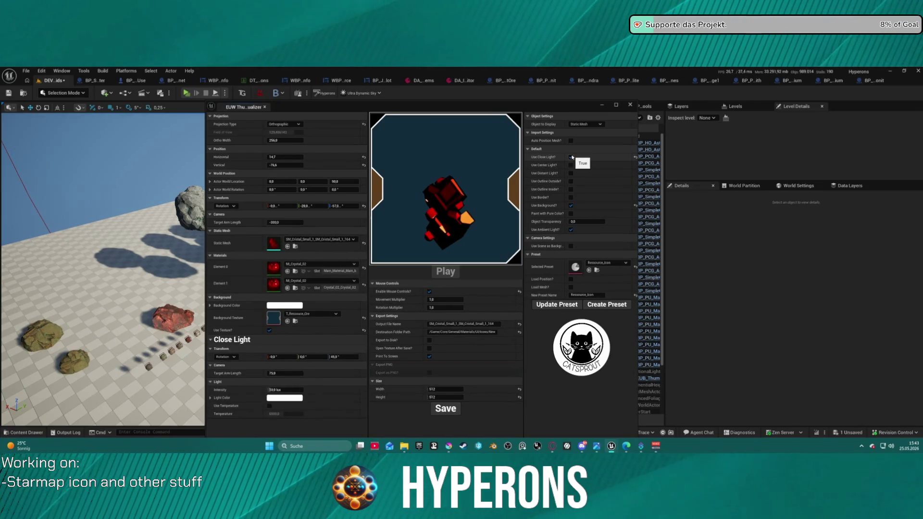
click(571, 157)
click(571, 173)
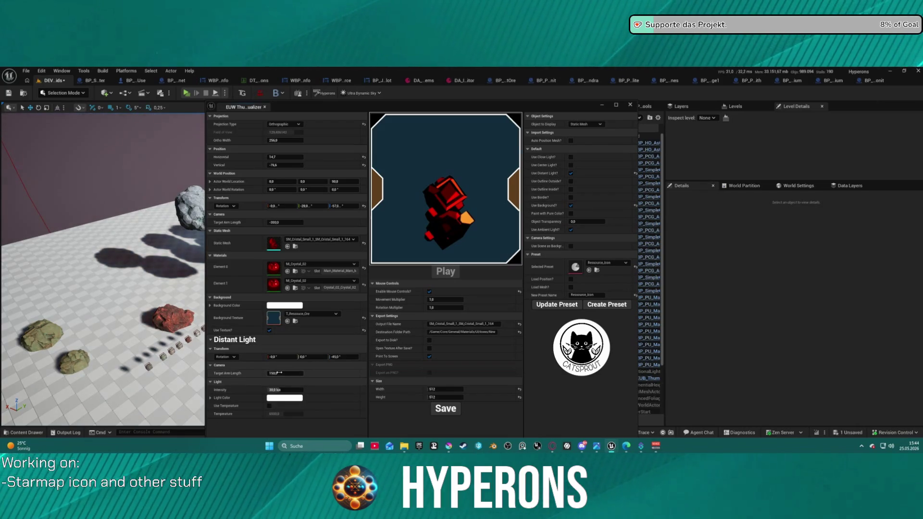
drag(285, 373, 274, 373)
text(300)
key(Return)
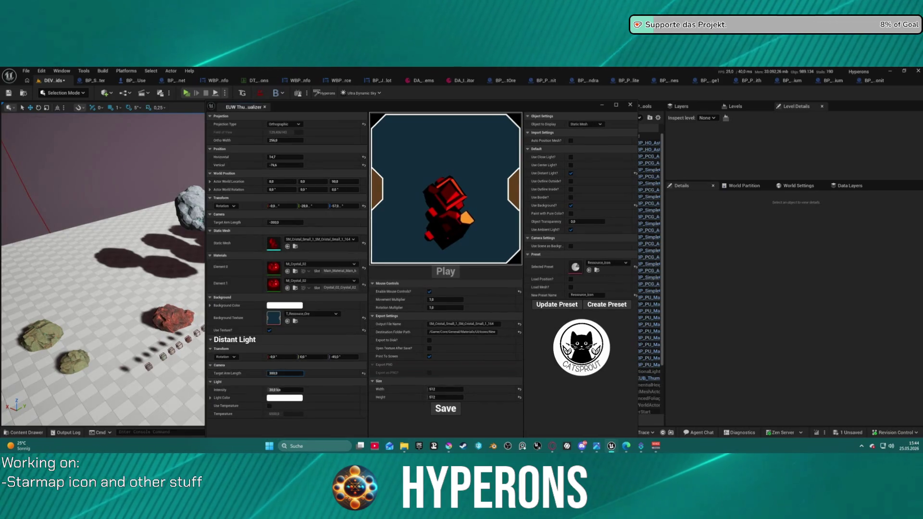
- Try distant light intensities of 150 lux and then about 51 lux
drag(285, 390, 284, 389)
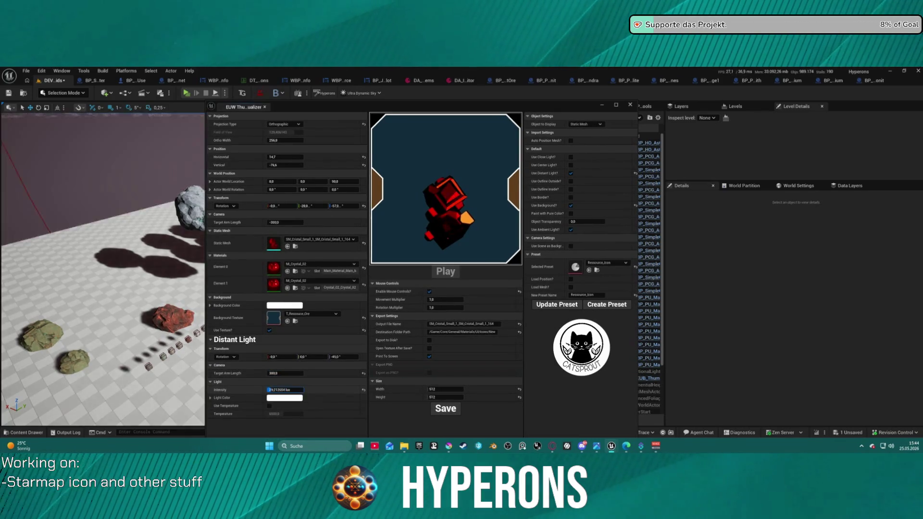
text(150)
key(Return)
drag(290, 390, 286, 390)
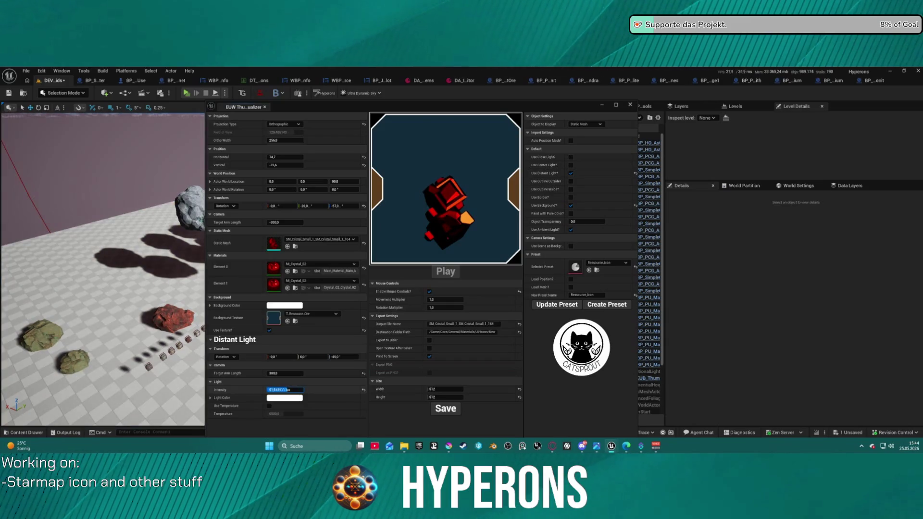
key(Return)
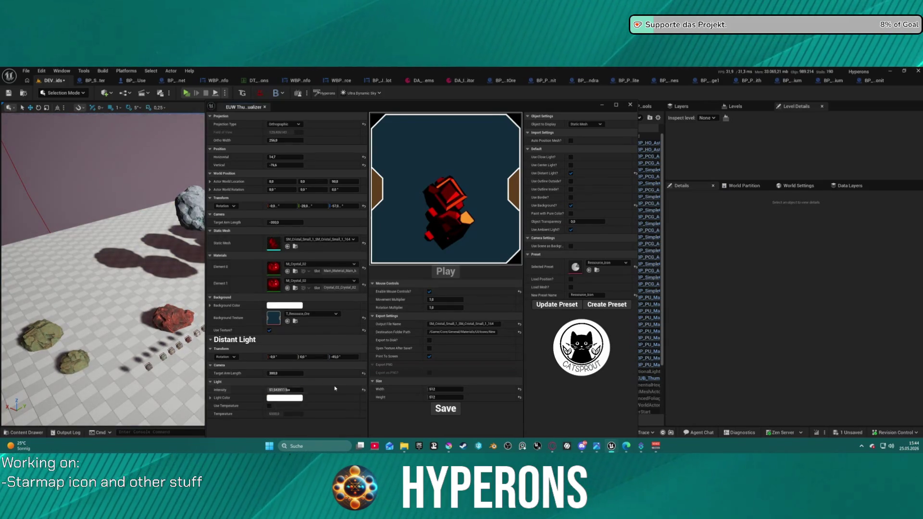
- Reset intensity to 30 lux and arm length to 150, swing the light, then use the center light
click(363, 389)
click(364, 373)
mouse_move(344, 357)
mouse_down()
mouse_move(332, 357)
mouse_move(349, 356)
mouse_up()
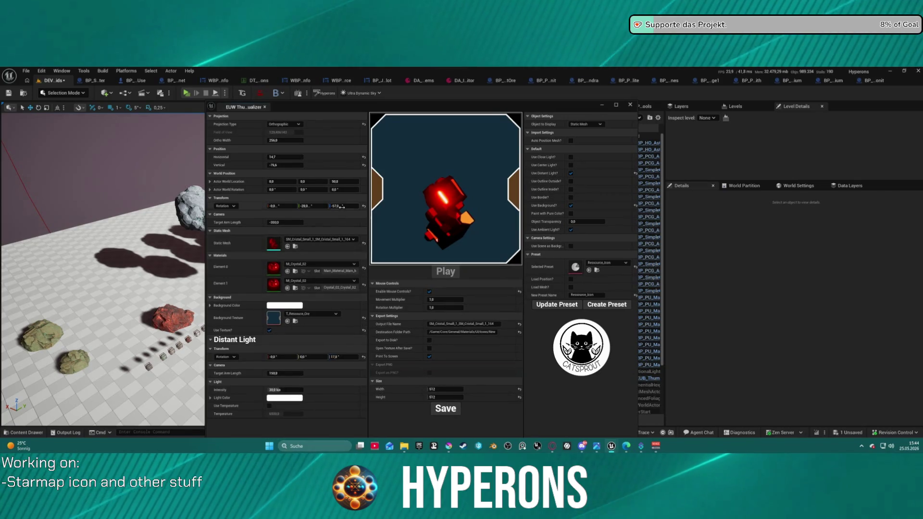
click(571, 174)
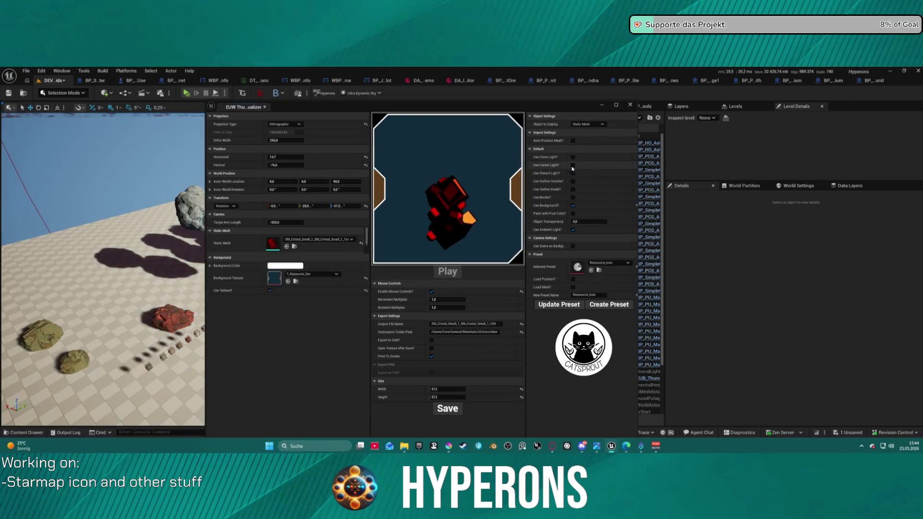
- Try a brighter center light, switch it off, zero the crystal's rotation, and shift horizontal position to about 7.27
click(571, 165)
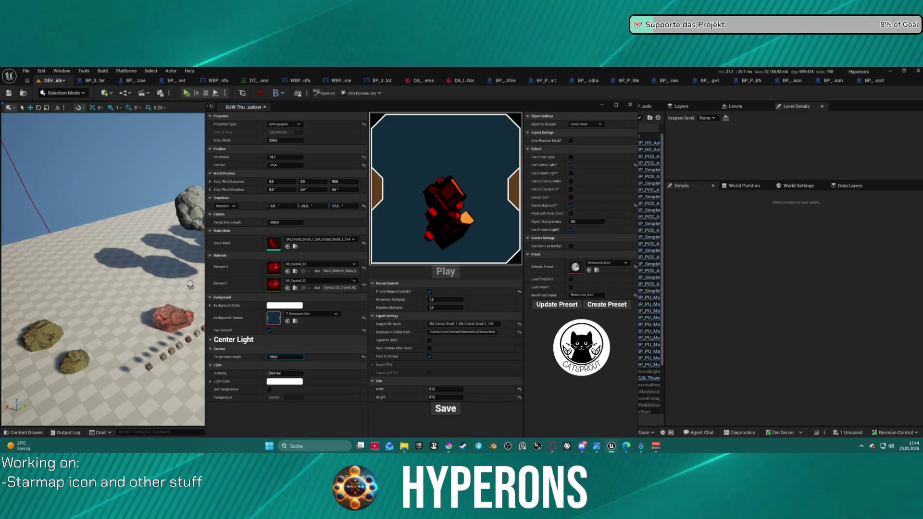
mouse_move(274, 373)
mouse_down()
mouse_move(320, 373)
mouse_move(344, 330)
mouse_up()
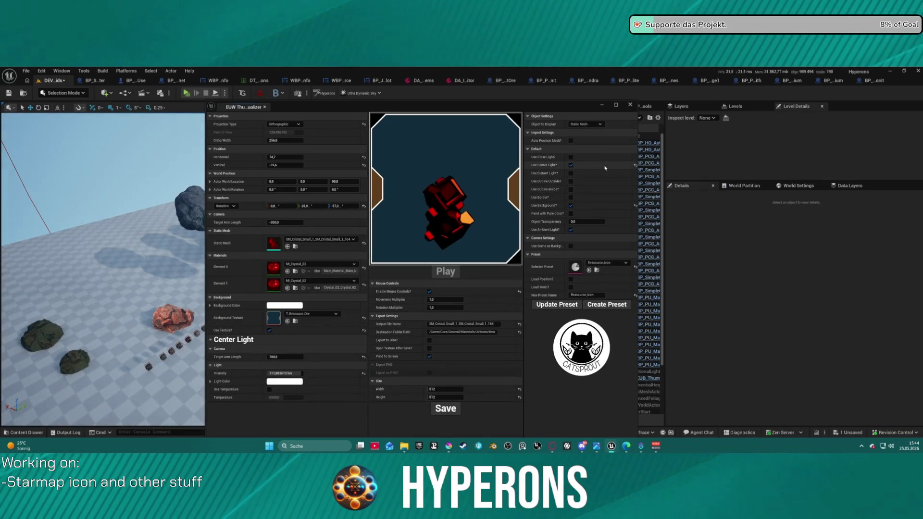
click(634, 166)
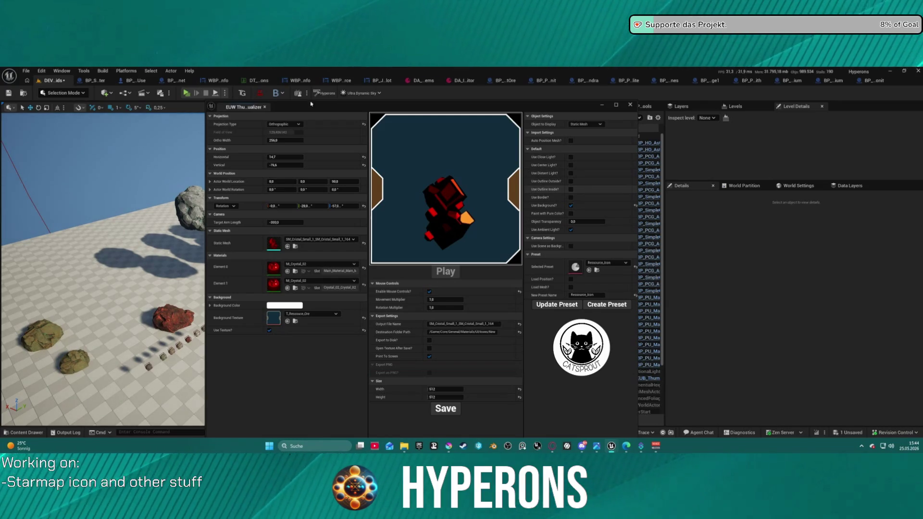
click(364, 206)
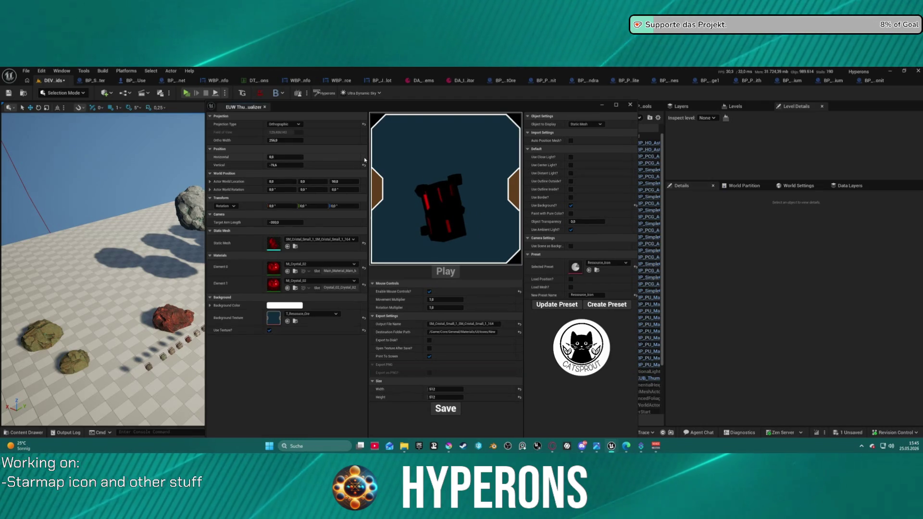
mouse_move(285, 157)
mouse_down()
mouse_move(269, 156)
mouse_move(288, 157)
mouse_up()
- Switch the preview projection to Perspective and then back to Orthographic
click(284, 124)
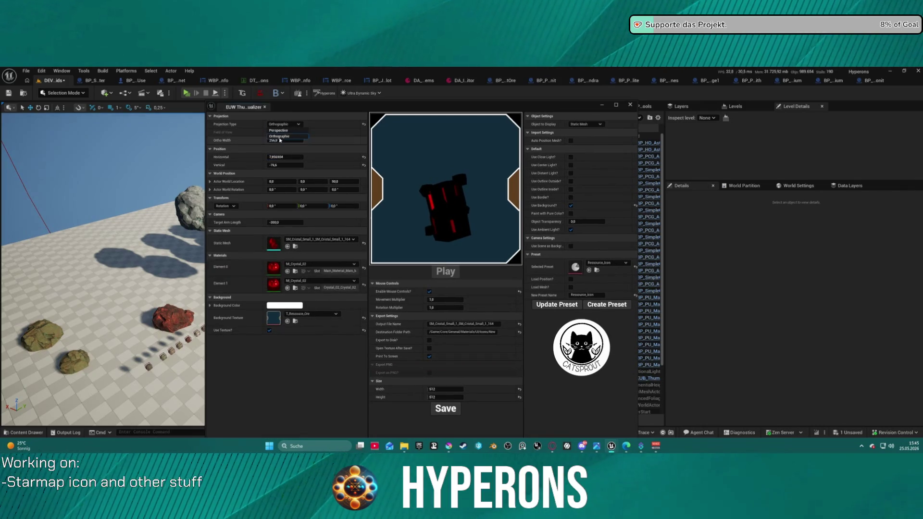
click(279, 130)
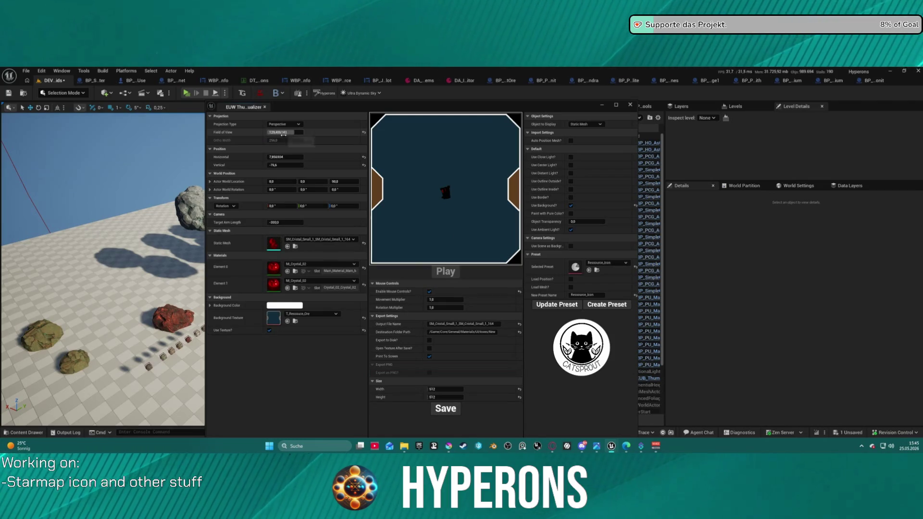
click(287, 126)
click(288, 138)
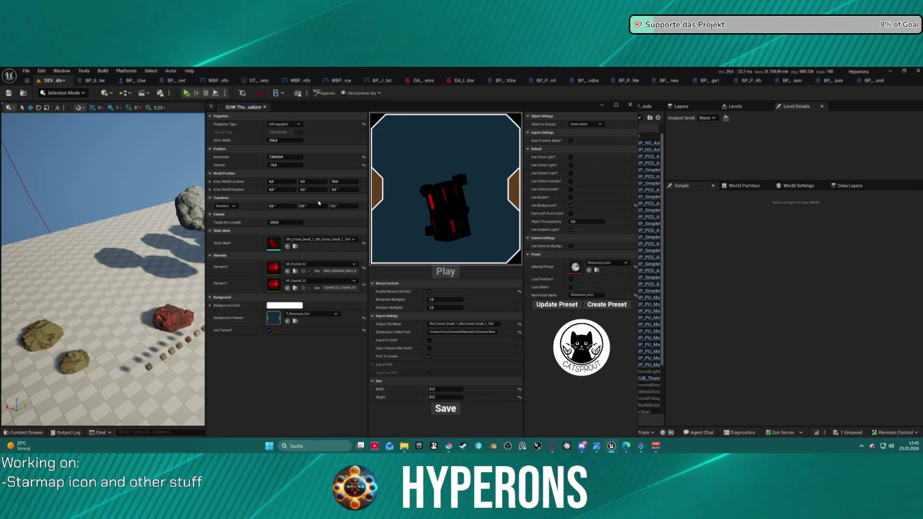
- Narrow the ortho width to about 216.8 and close the thumbnail visualizer
mouse_move(285, 140)
mouse_down()
mouse_move(327, 141)
mouse_move(255, 141)
mouse_up()
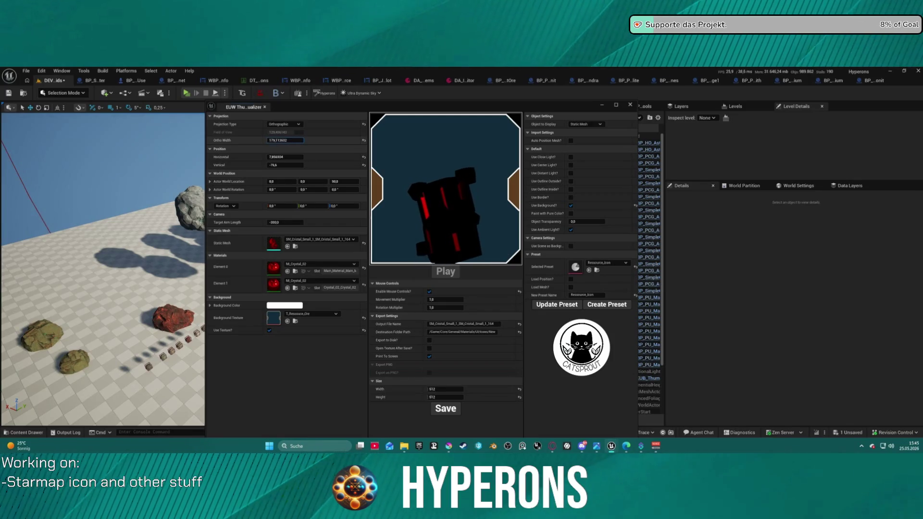
mouse_move(425, 176)
mouse_down()
mouse_move(432, 178)
mouse_move(425, 176)
mouse_up()
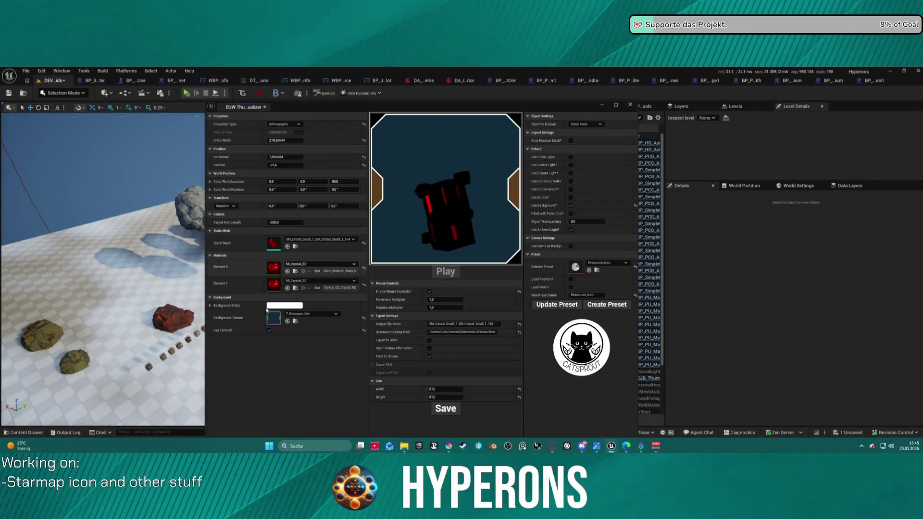
click(630, 105)
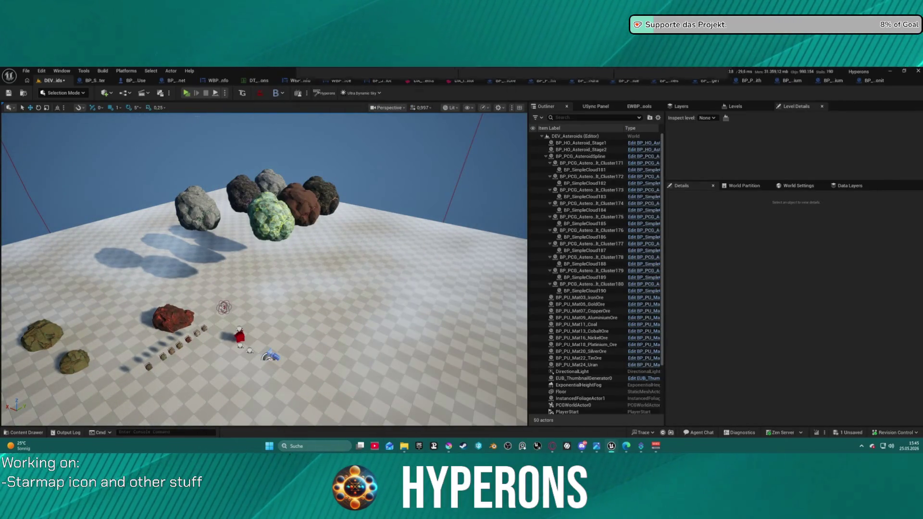
- Place a RectLight in the level and move it beside the red ore rock
click(63, 93)
click(104, 92)
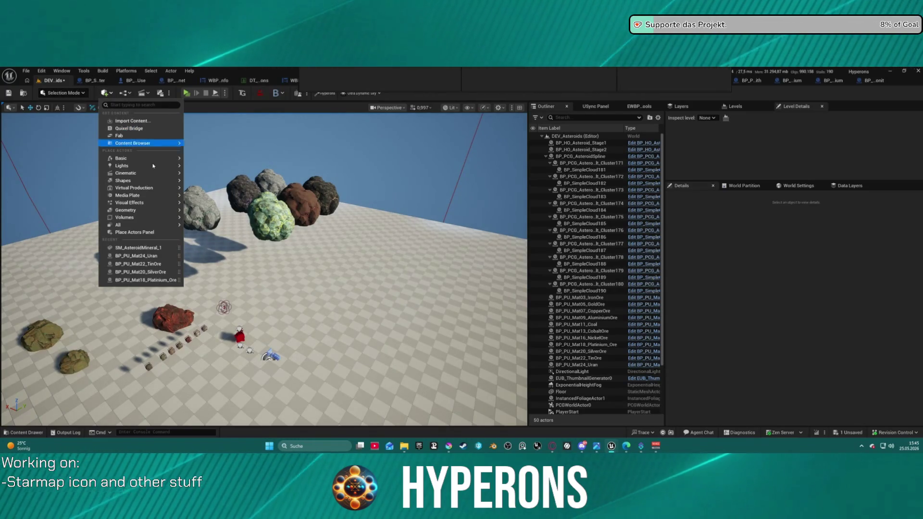
mouse_move(156, 188)
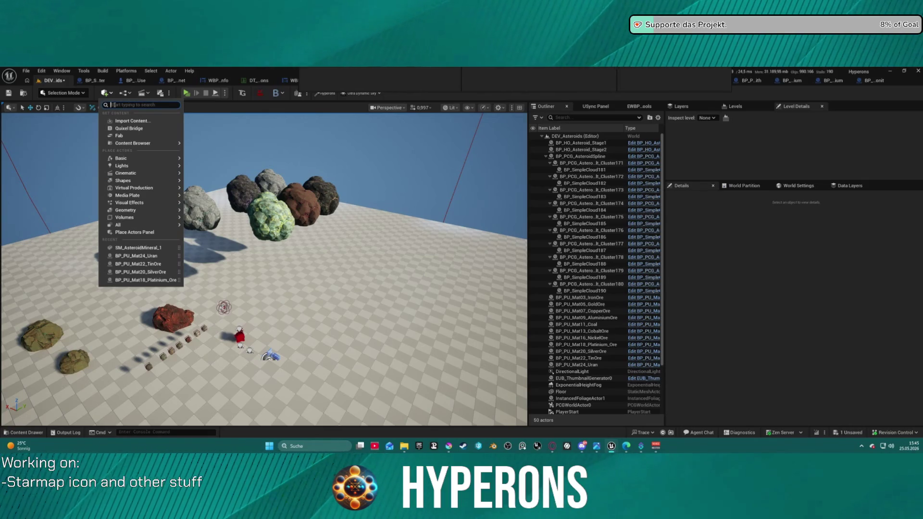
text(rec)
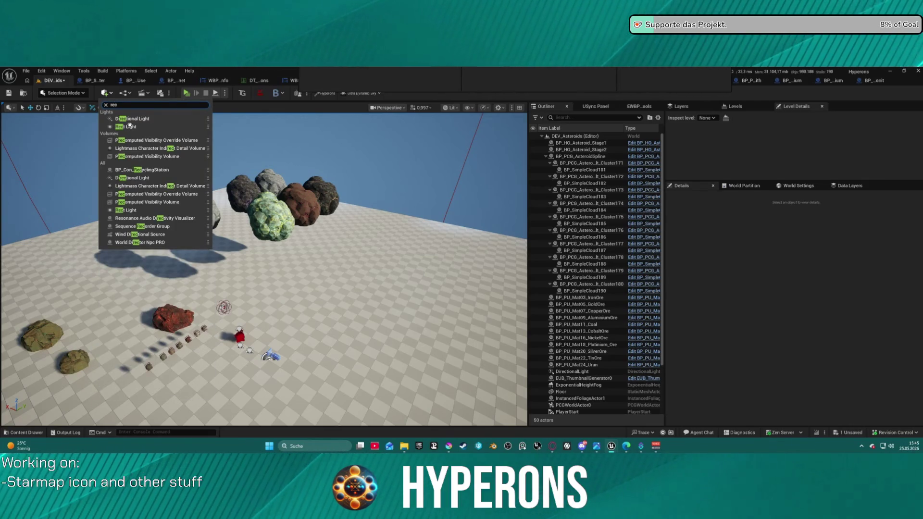
click(129, 126)
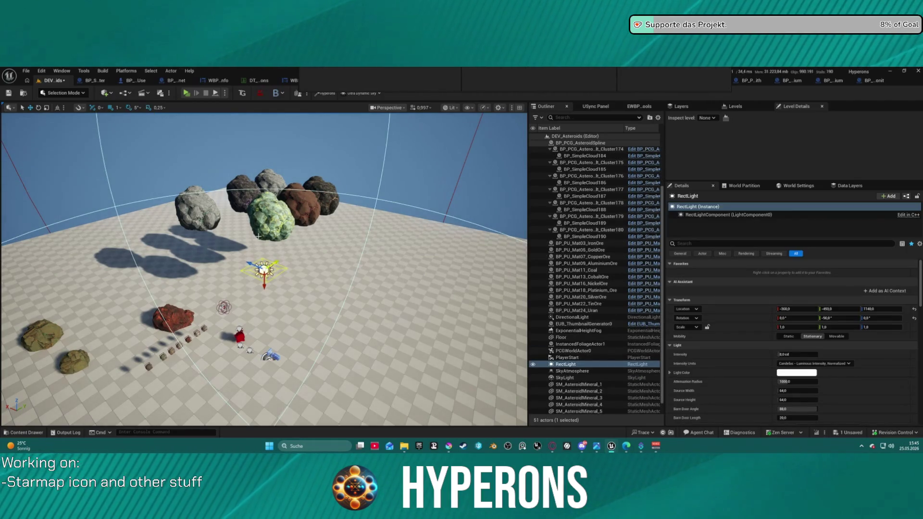
mouse_move(263, 269)
mouse_down()
mouse_move(243, 323)
mouse_move(251, 340)
mouse_move(286, 329)
mouse_move(259, 305)
mouse_move(267, 327)
mouse_move(251, 339)
mouse_move(265, 335)
mouse_move(246, 319)
mouse_up()
key(e)
key(w)
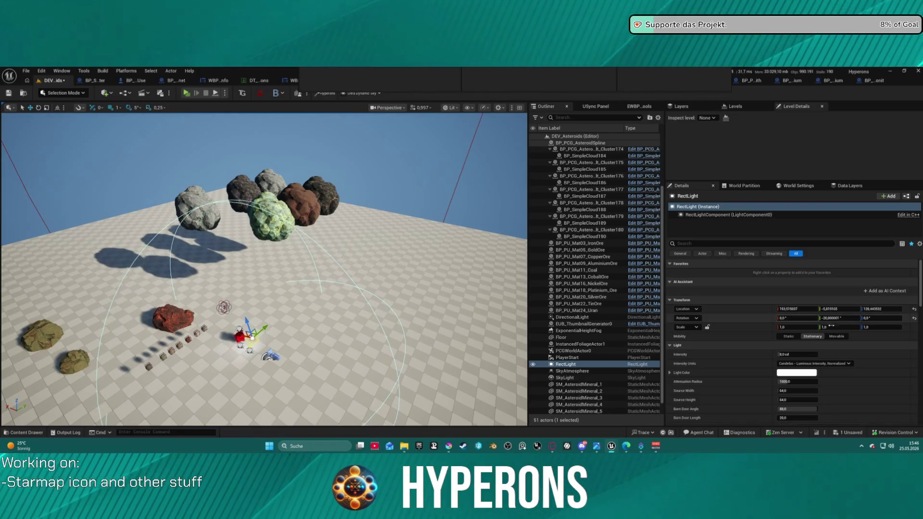
- Enlarge the rect light's attenuation radius and set its intensity to 160 cd
scroll(789, 360, down, 1)
mouse_move(788, 360)
mouse_down()
mouse_move(815, 360)
mouse_move(784, 376)
mouse_move(815, 378)
mouse_move(789, 379)
mouse_up()
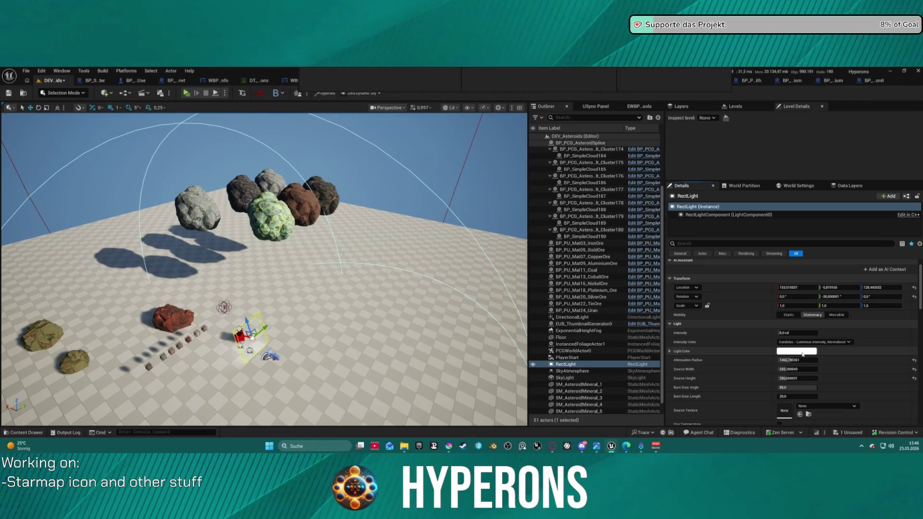
click(789, 333)
text(160)
key(Return)
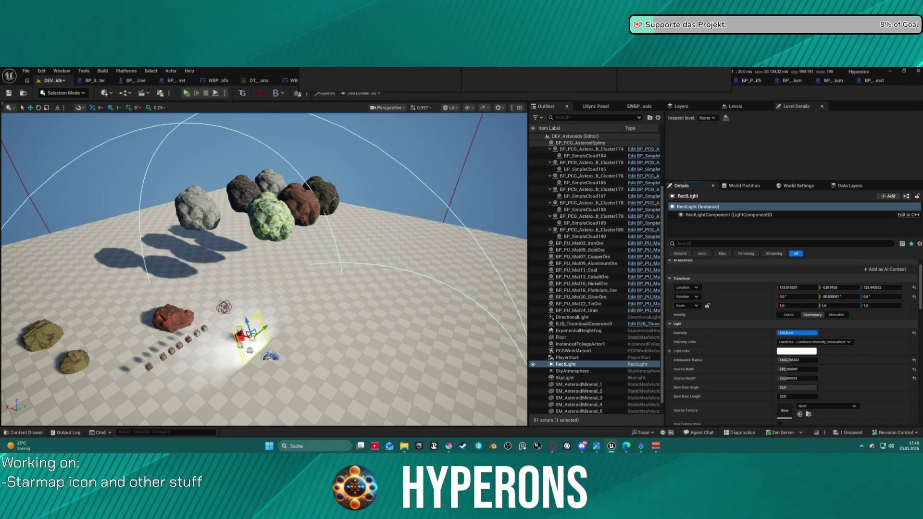
key(ctrl+z)
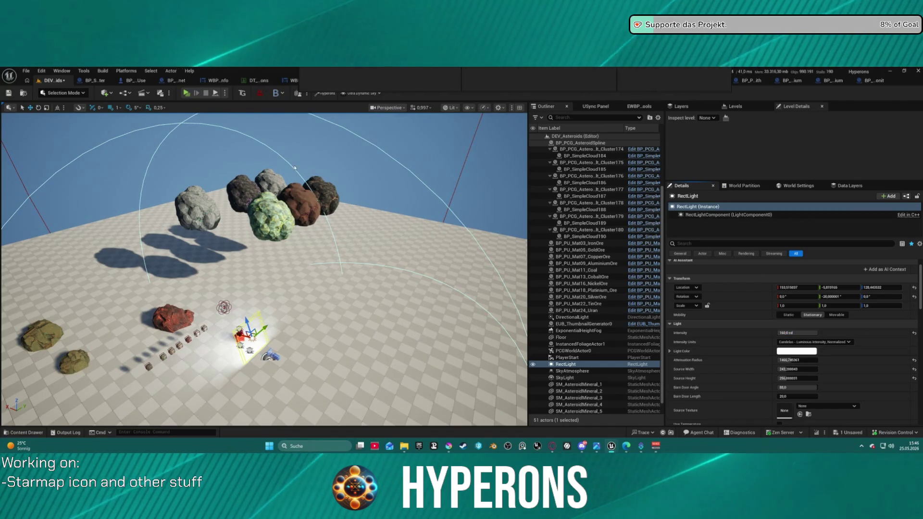
- Tilt the rect light about 20° and bring up the thumbnail visualizer
key(e)
mouse_move(252, 319)
mouse_down()
mouse_move(276, 324)
mouse_move(260, 321)
mouse_up()
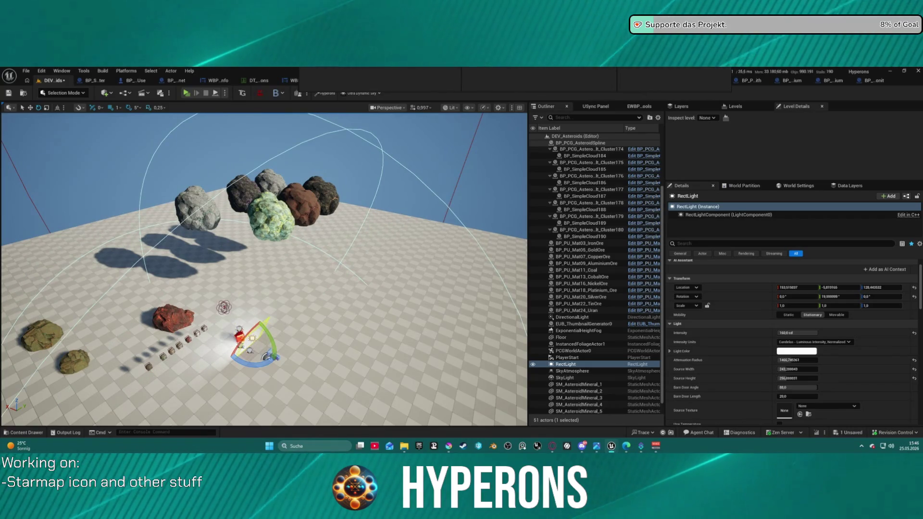
click(426, 91)
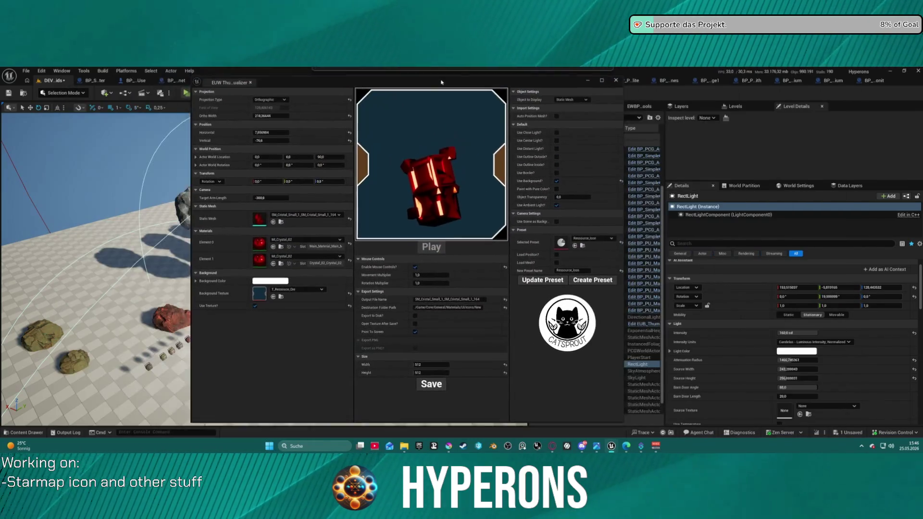
- Rotate the RectLight so the crystal's faces turn orange-red, then close the visualizer window
drag(427, 91, 610, 85)
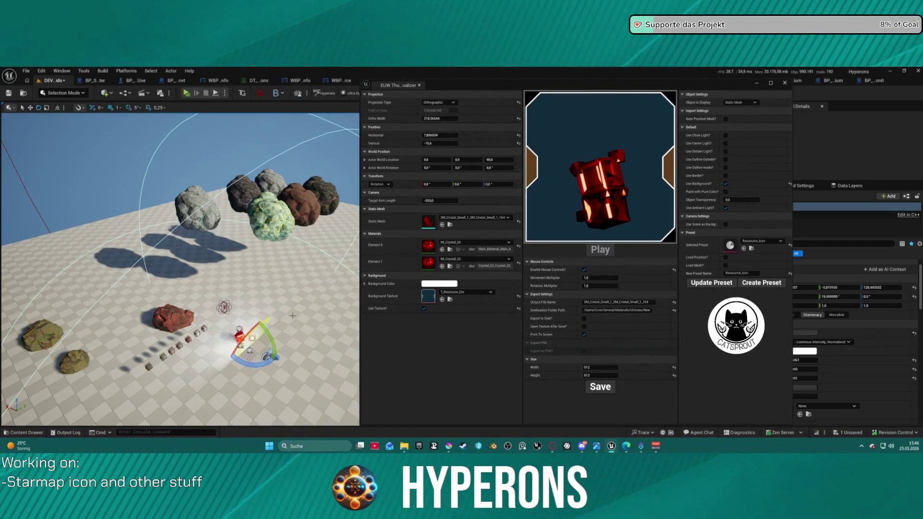
mouse_move(269, 337)
mouse_down()
mouse_move(276, 353)
mouse_move(254, 319)
mouse_move(259, 362)
mouse_move(286, 345)
mouse_up()
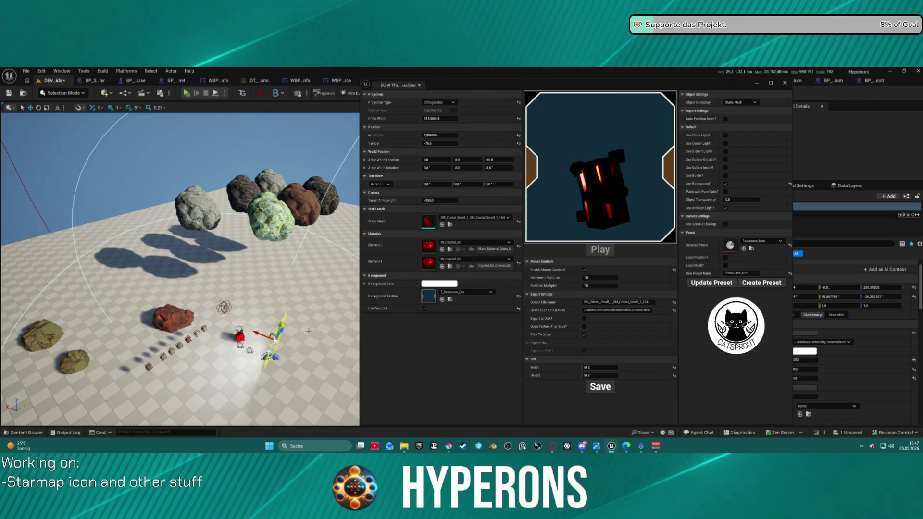
click(311, 332)
mouse_move(288, 365)
mouse_down()
mouse_move(269, 358)
mouse_move(279, 333)
mouse_move(272, 340)
mouse_move(249, 329)
mouse_move(233, 367)
mouse_move(252, 363)
mouse_up()
click(269, 358)
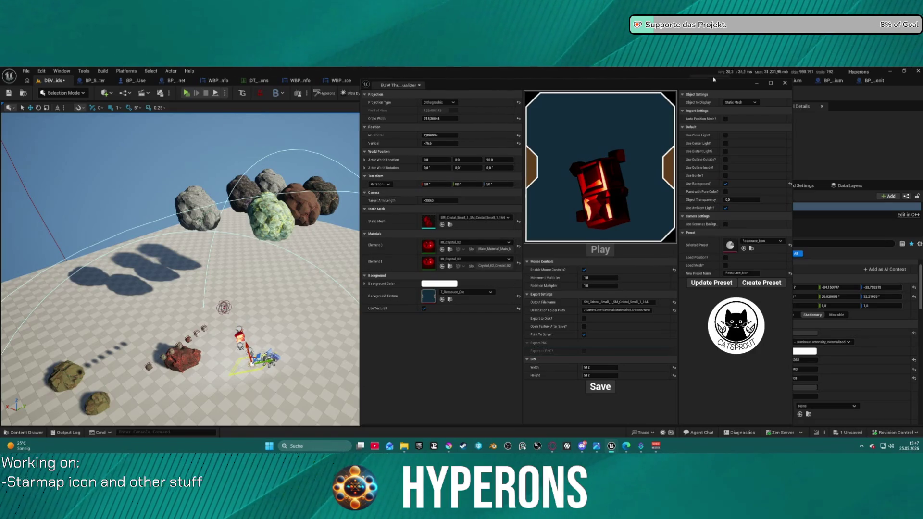
click(784, 82)
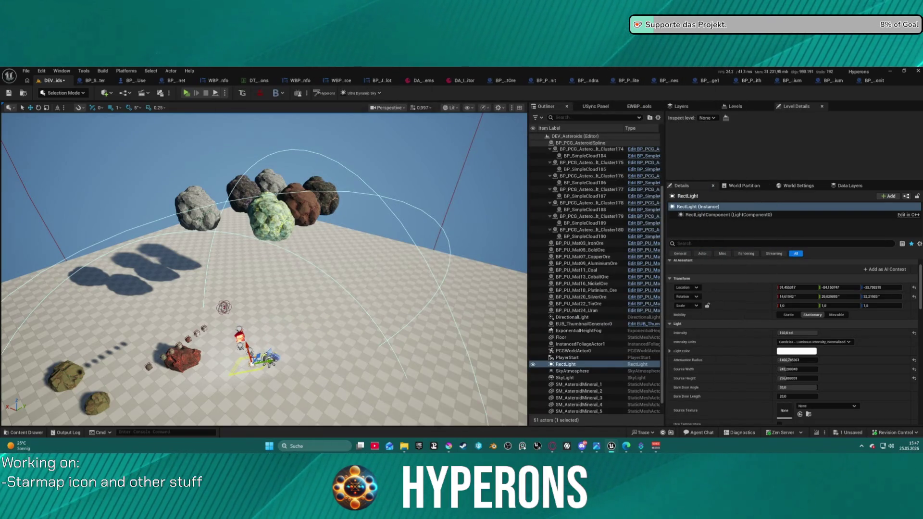
- Reset the rect light's rotation, turn it to about 70° yaw, and move it left
click(913, 297)
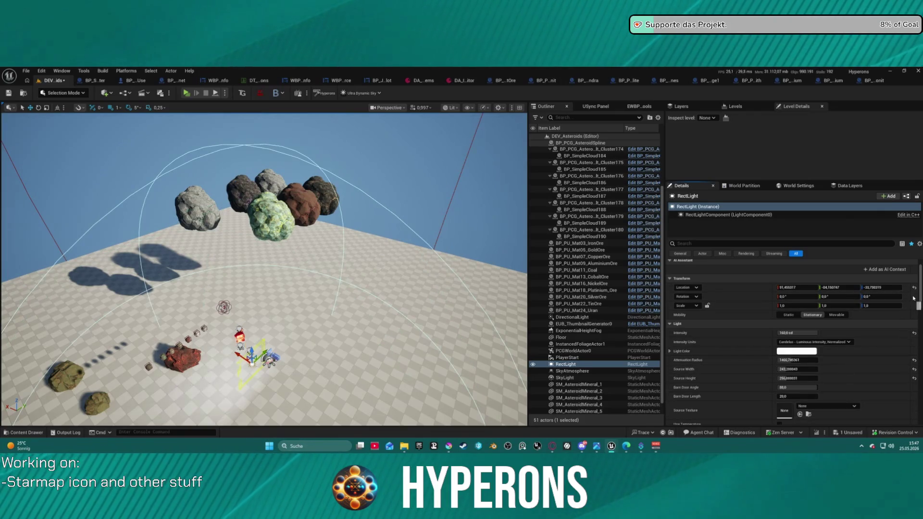
mouse_move(257, 383)
mouse_down()
mouse_move(295, 383)
mouse_move(272, 383)
mouse_up()
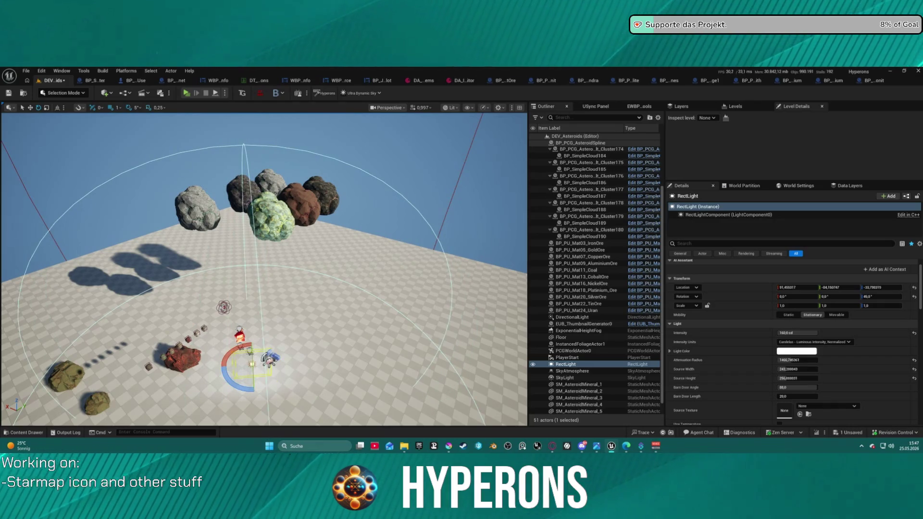
key(alt+Tab)
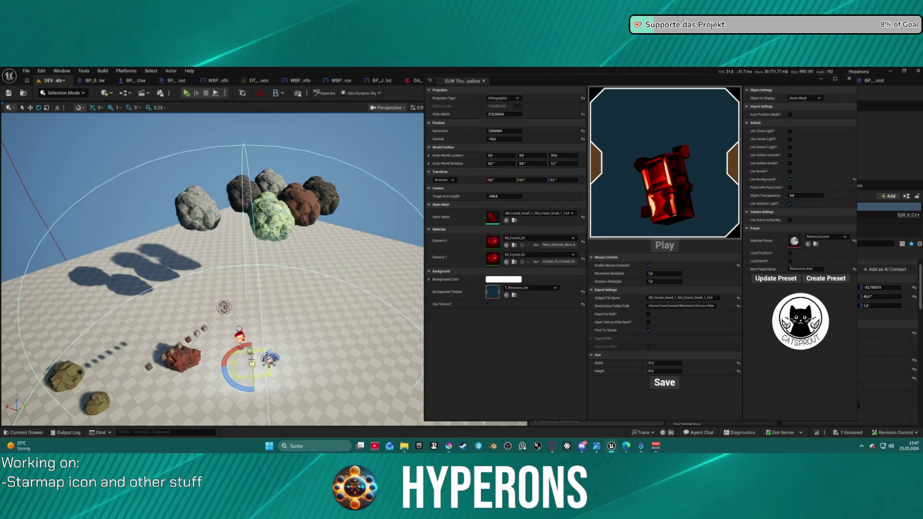
key(w)
drag(252, 364, 228, 371)
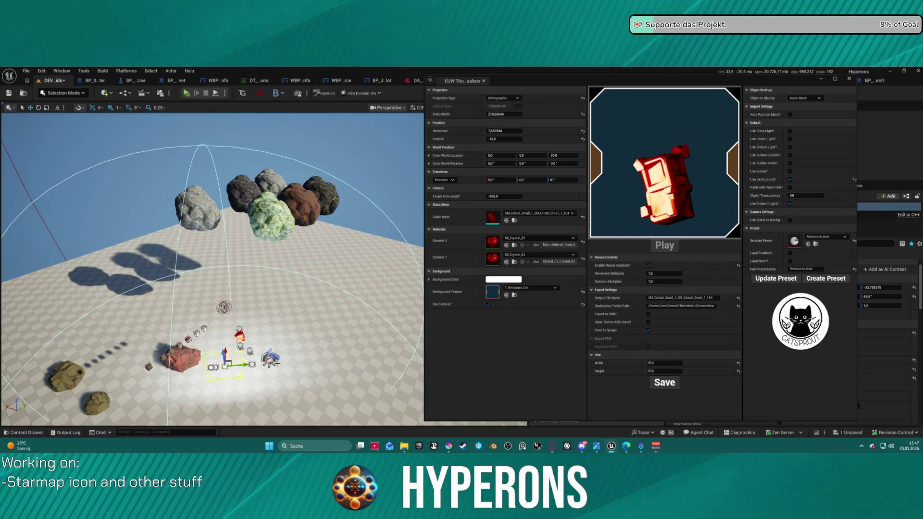
click(268, 364)
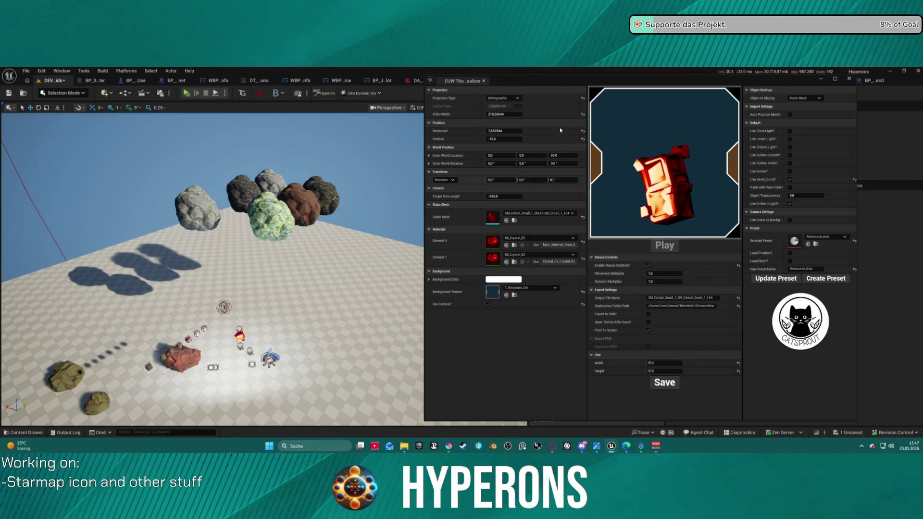
- Find the RectLight by searching 'rec' in the Outliner, select it, and move it left
mouse_move(550, 87)
mouse_down()
mouse_move(219, 84)
mouse_move(231, 81)
mouse_up()
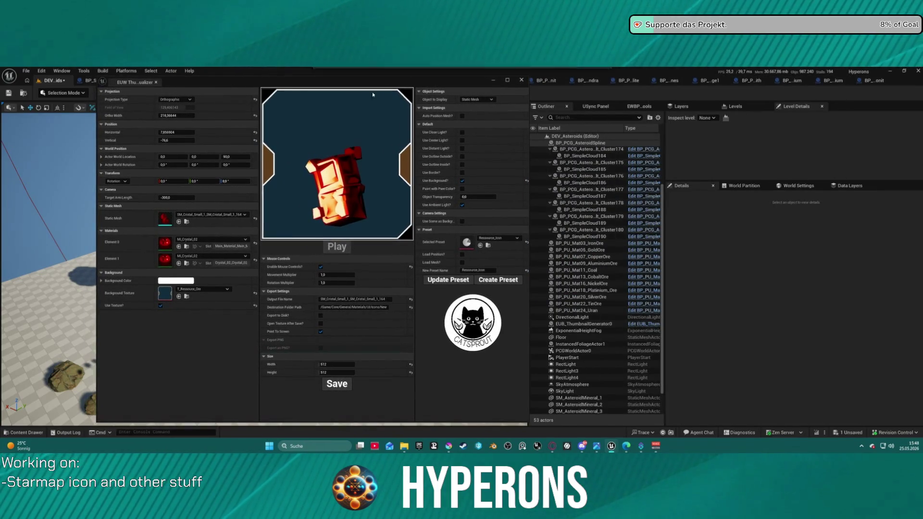
click(588, 118)
text(rec)
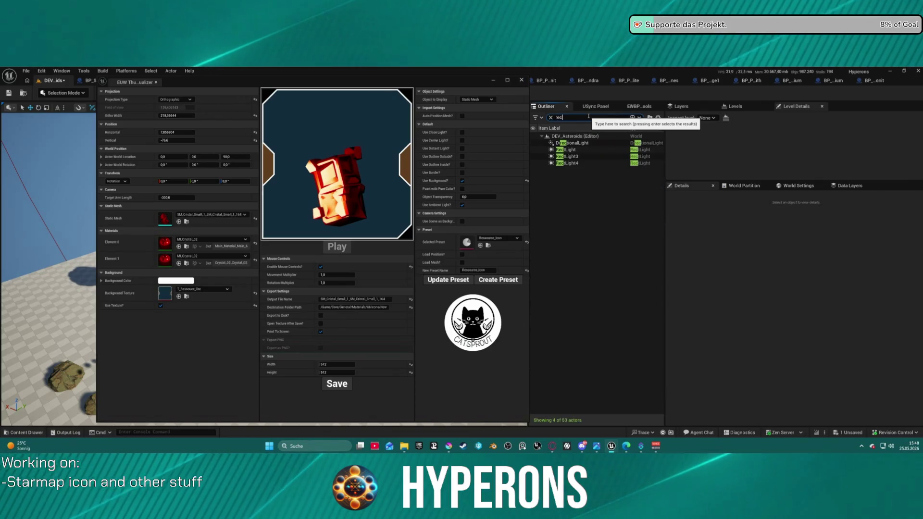
click(601, 149)
drag(402, 84, 650, 82)
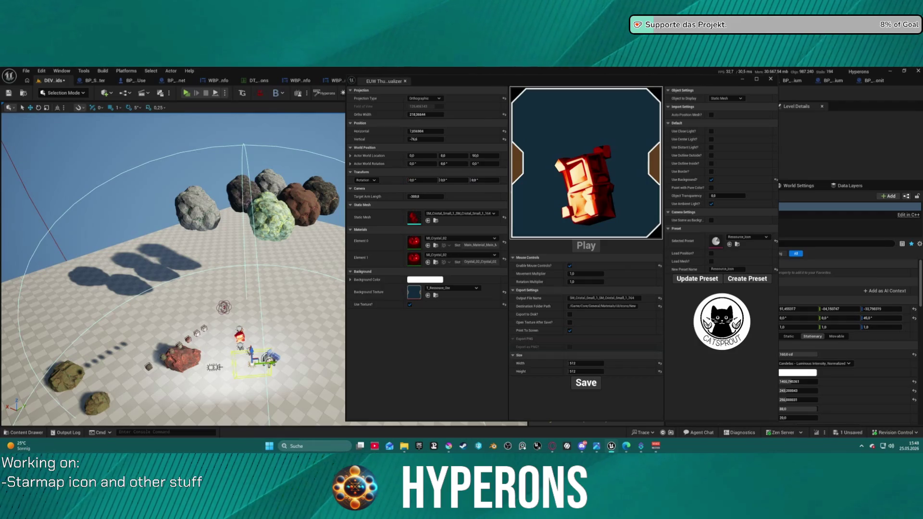
drag(173, 269, 177, 269)
drag(250, 358, 214, 366)
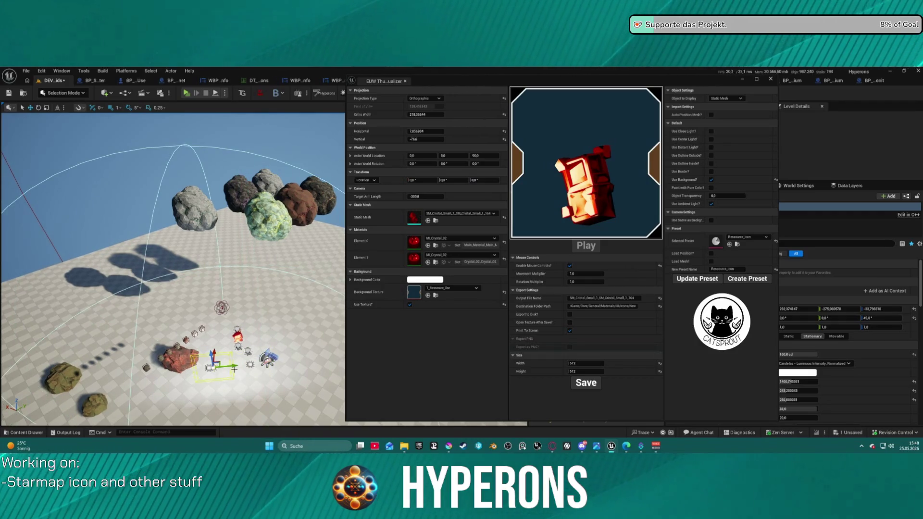
key(ctrl+z)
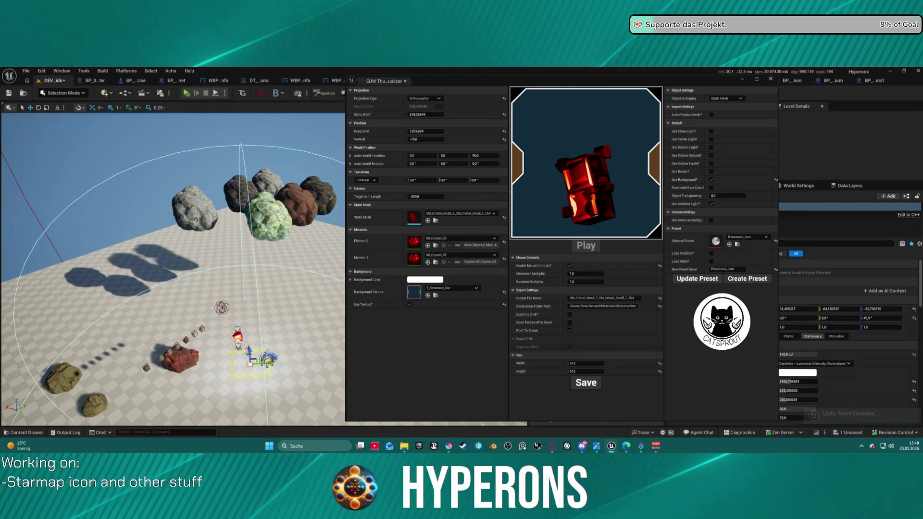
mouse_move(254, 349)
mouse_down()
mouse_move(239, 354)
mouse_move(269, 367)
mouse_move(249, 368)
mouse_up()
- Widen the rect light's source width from 243.2 to 716.8
key(e)
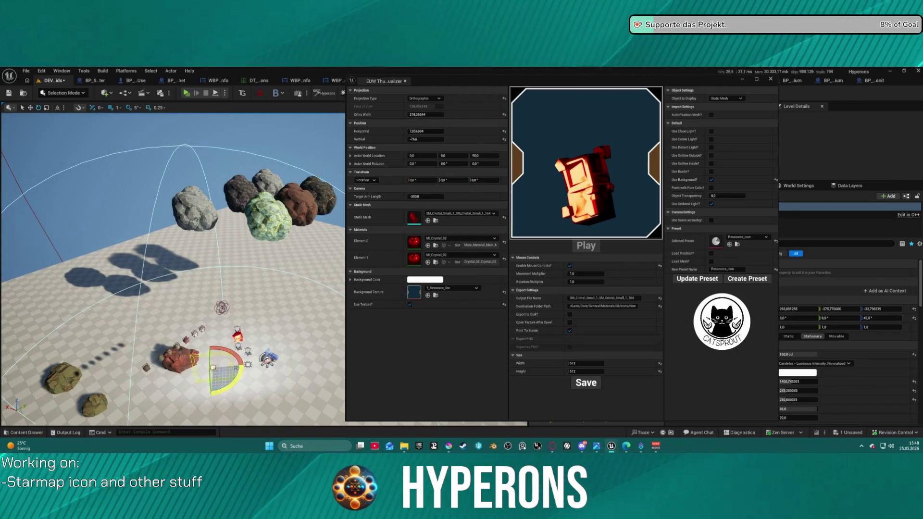
click(254, 361)
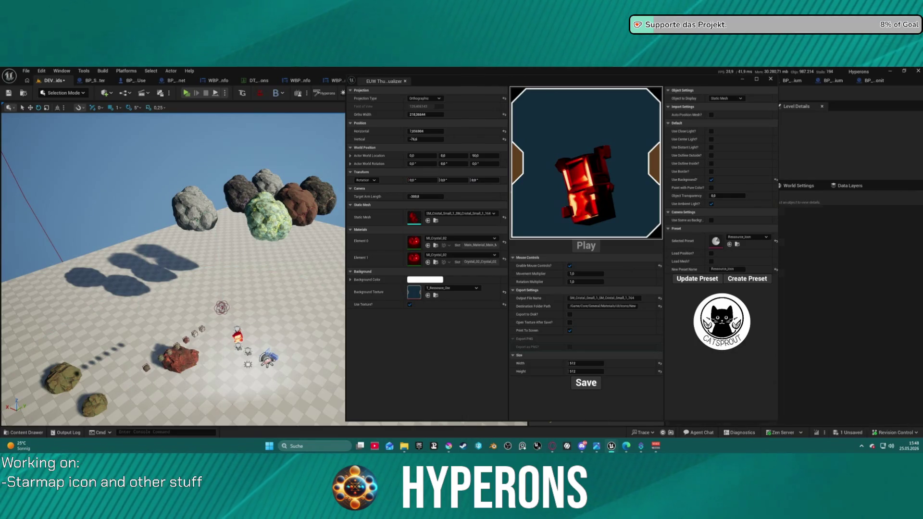
click(248, 364)
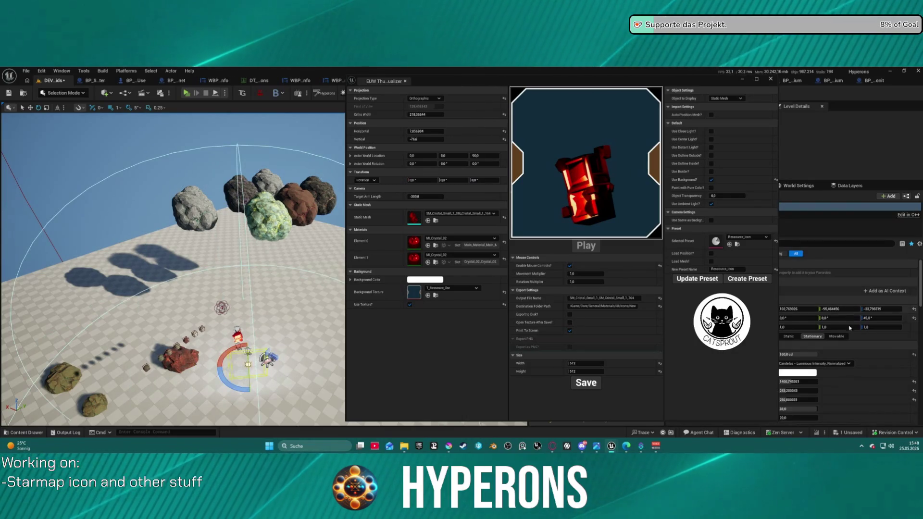
mouse_move(802, 390)
mouse_down()
mouse_move(831, 390)
mouse_move(796, 390)
mouse_move(819, 399)
mouse_up()
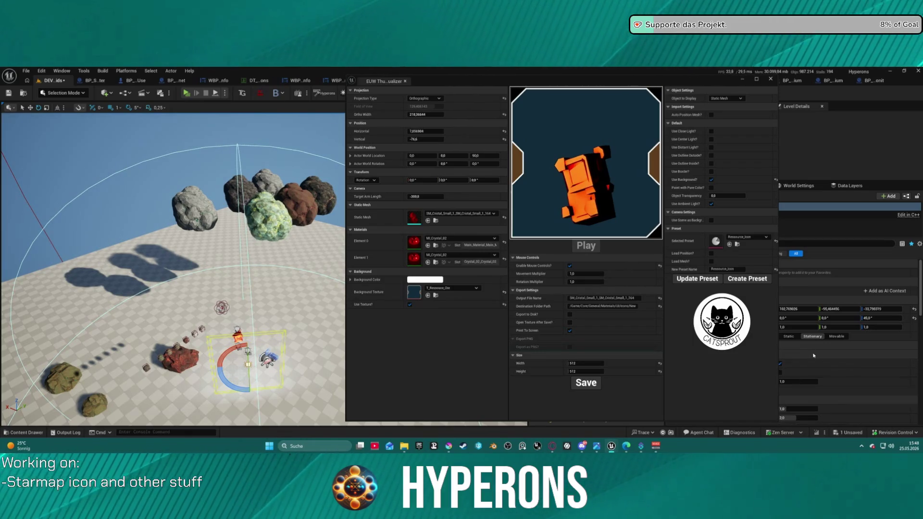
click(795, 356)
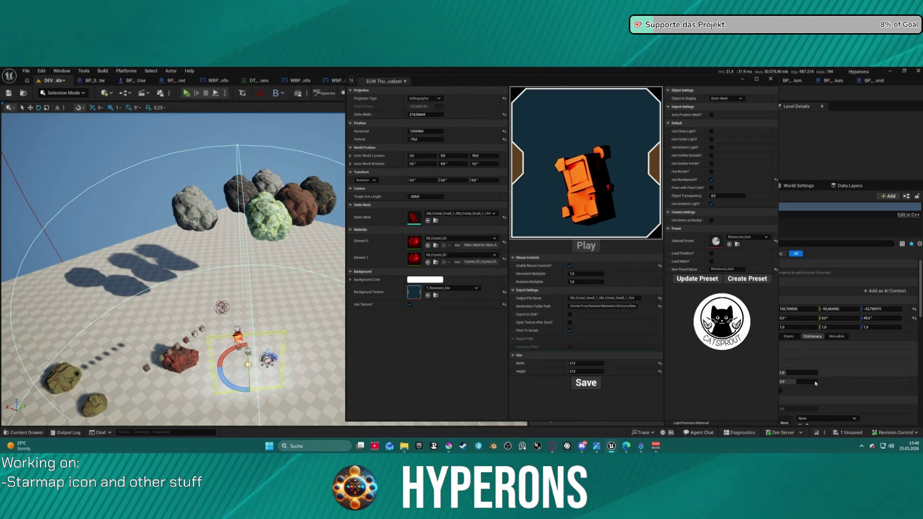
mouse_move(589, 81)
mouse_down()
mouse_move(461, 78)
mouse_move(484, 78)
mouse_up()
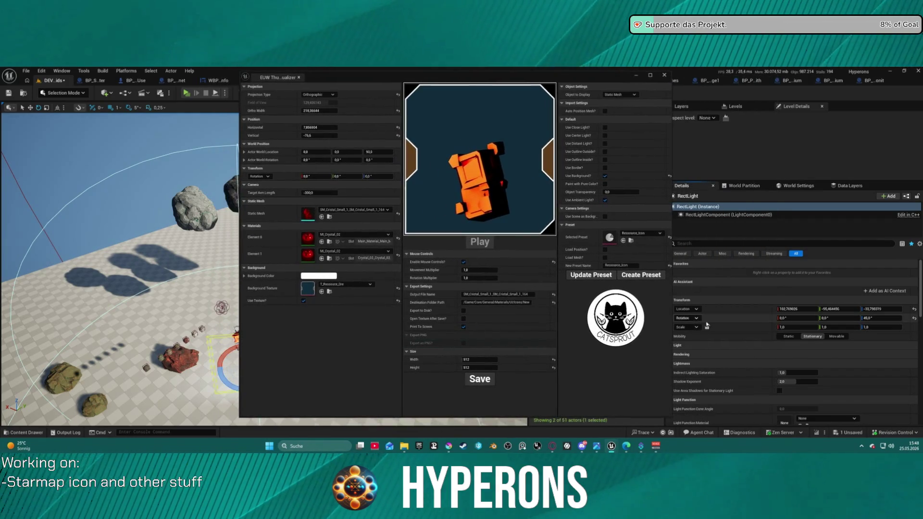
- Set the rect light to 16.75 cd intensity, 320 source width, ~1083 attenuation radius, 77° barn door angle
drag(561, 79, 535, 82)
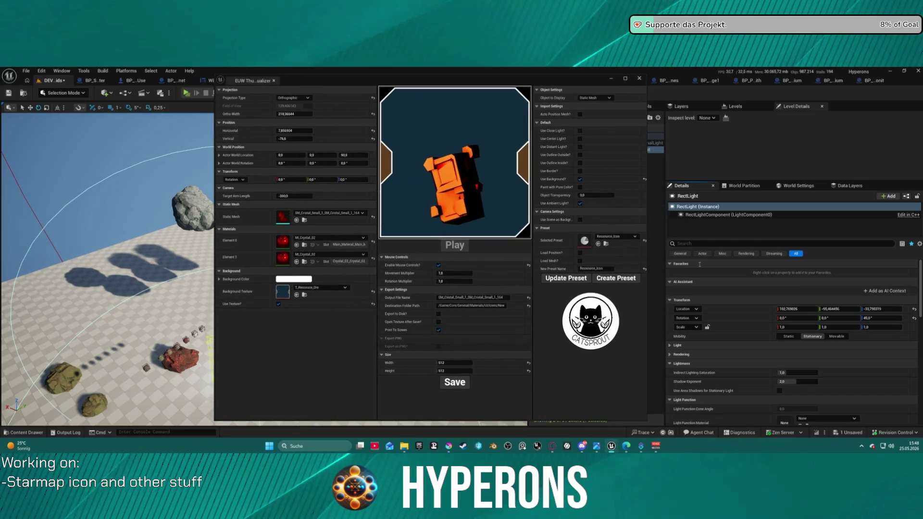
click(669, 345)
click(791, 354)
mouse_move(802, 354)
mouse_down()
mouse_move(784, 354)
mouse_move(792, 354)
mouse_up()
mouse_move(800, 390)
mouse_down()
mouse_move(786, 390)
mouse_move(807, 381)
mouse_move(797, 381)
mouse_move(815, 408)
mouse_up()
click(797, 399)
click(802, 408)
drag(797, 418, 800, 418)
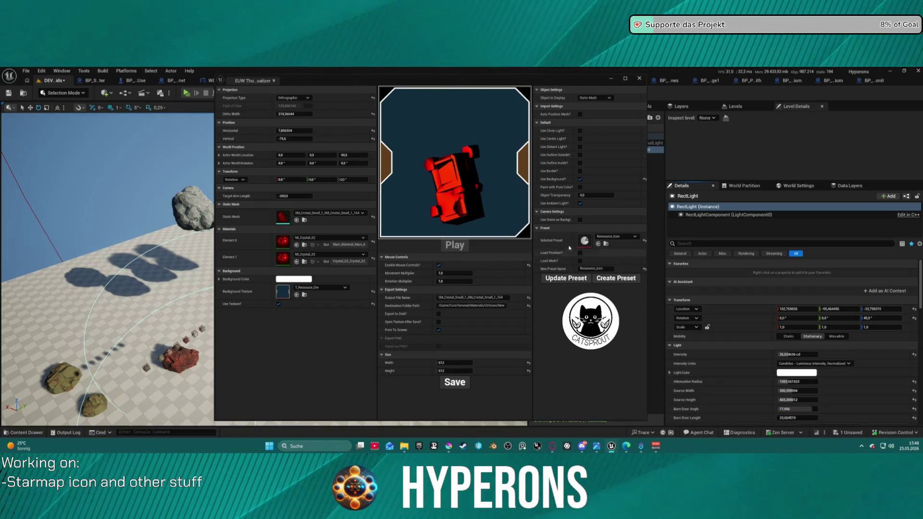
mouse_move(447, 78)
mouse_down()
mouse_move(587, 79)
mouse_move(566, 86)
mouse_up()
- Move the rect light further left and turn it around to a new yaw angle
key(w)
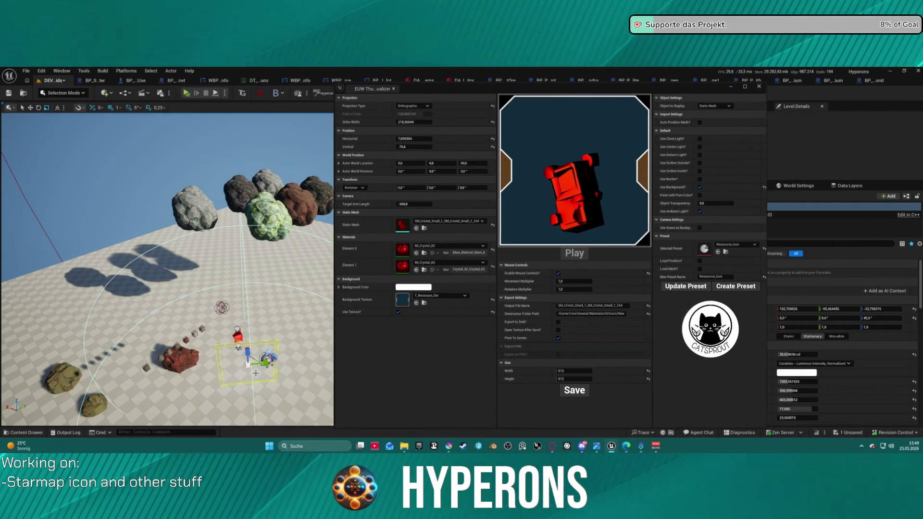
mouse_move(249, 365)
mouse_down()
mouse_move(226, 369)
mouse_move(250, 370)
mouse_move(243, 373)
mouse_move(213, 366)
mouse_move(260, 354)
mouse_move(248, 336)
mouse_move(235, 345)
mouse_move(262, 358)
mouse_move(265, 277)
mouse_move(260, 284)
mouse_move(283, 312)
mouse_move(282, 331)
mouse_move(281, 301)
mouse_up()
key(e)
key(w)
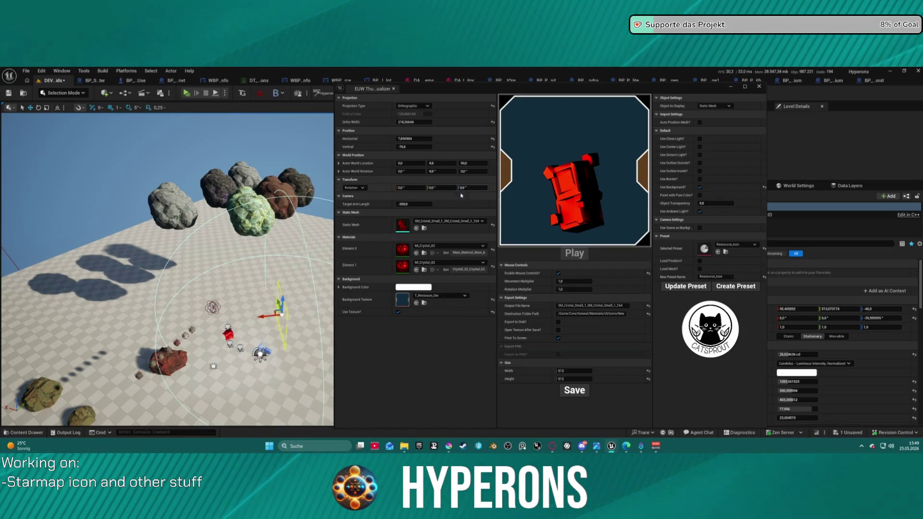
key(e)
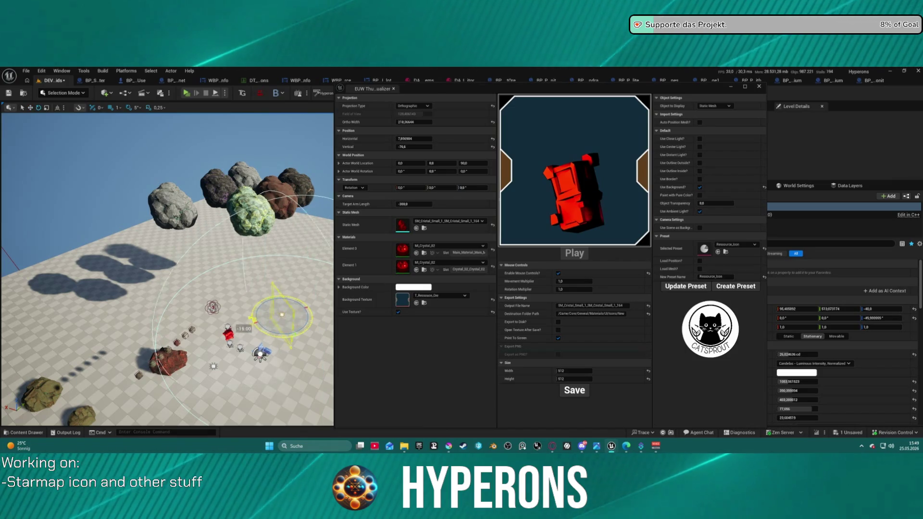
mouse_move(264, 348)
mouse_down()
mouse_move(250, 309)
mouse_move(265, 294)
mouse_move(293, 294)
mouse_move(317, 312)
mouse_move(288, 207)
mouse_move(238, 332)
mouse_move(268, 331)
mouse_up()
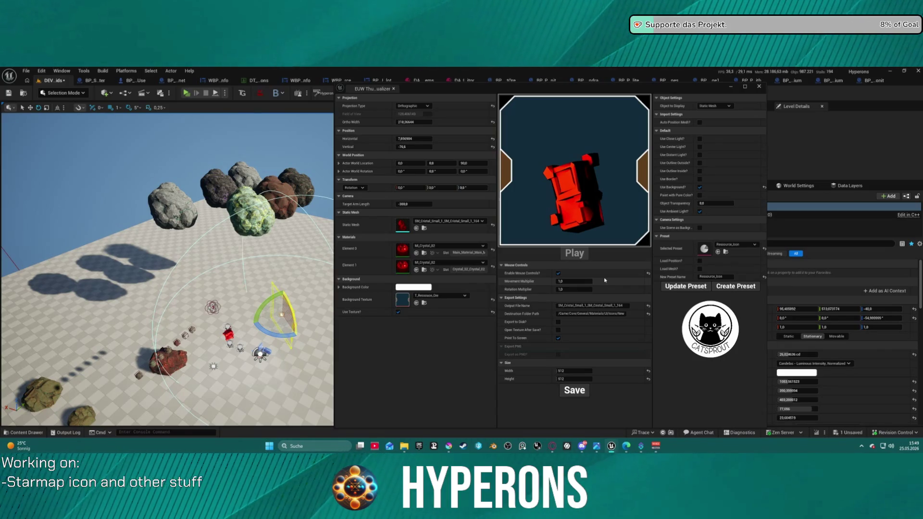
key(w)
mouse_move(261, 321)
mouse_down()
mouse_move(229, 320)
mouse_move(220, 334)
mouse_move(227, 326)
mouse_up()
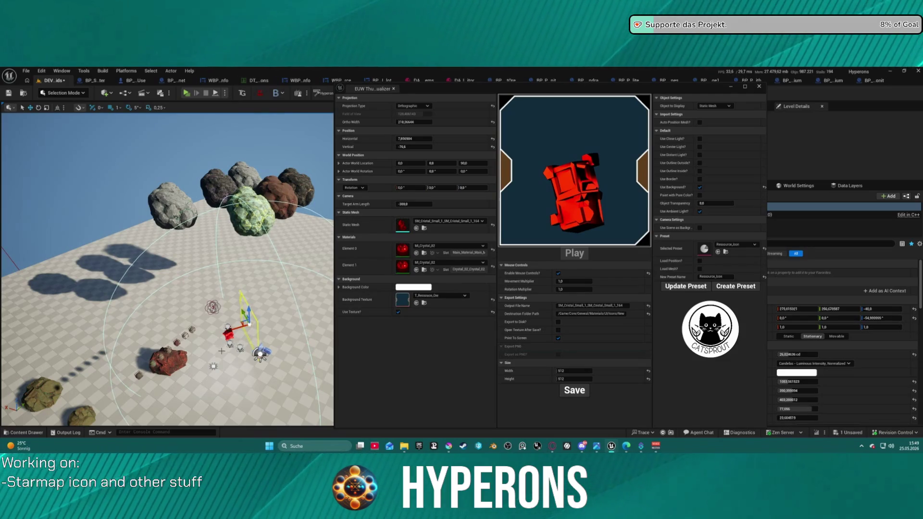
- Reposition the small light near the red crystal, leaving distant and center lights off after toggling them
click(213, 366)
mouse_move(226, 363)
mouse_down()
mouse_move(262, 358)
mouse_move(260, 366)
mouse_up()
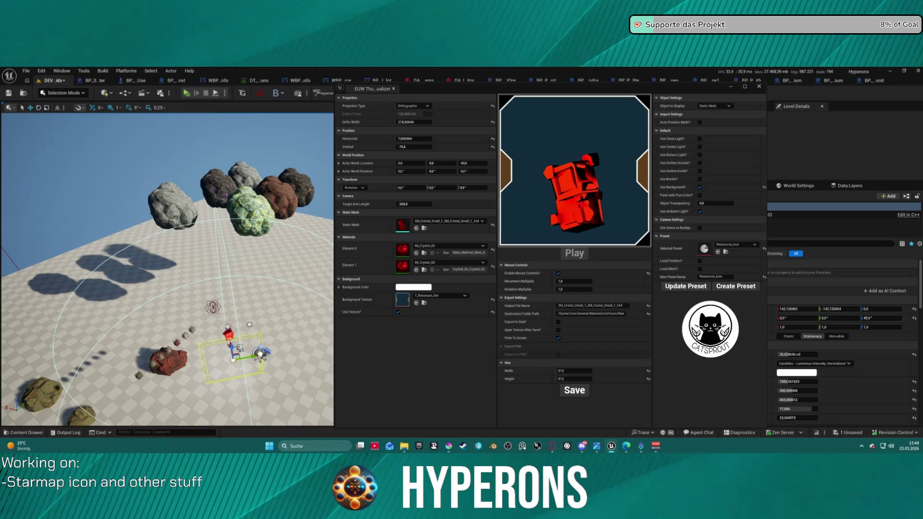
mouse_move(229, 345)
mouse_down()
mouse_move(234, 360)
mouse_move(234, 351)
mouse_up()
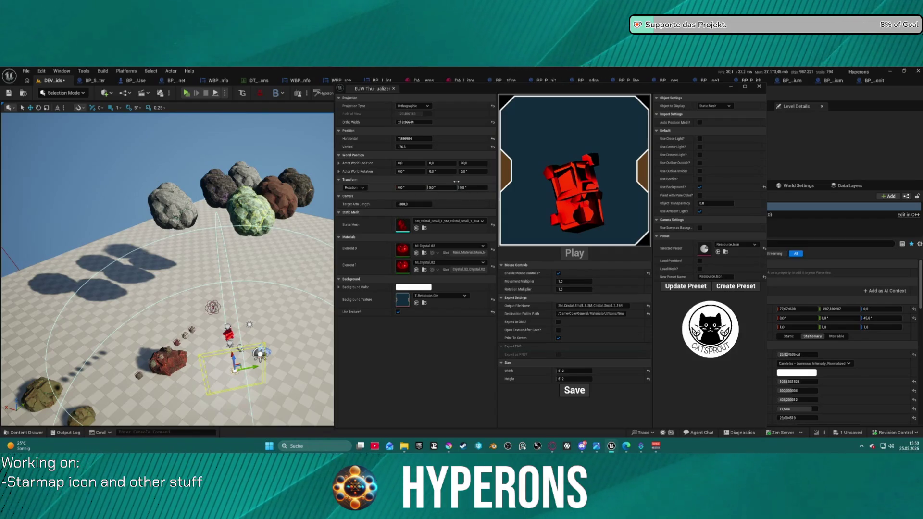
click(249, 323)
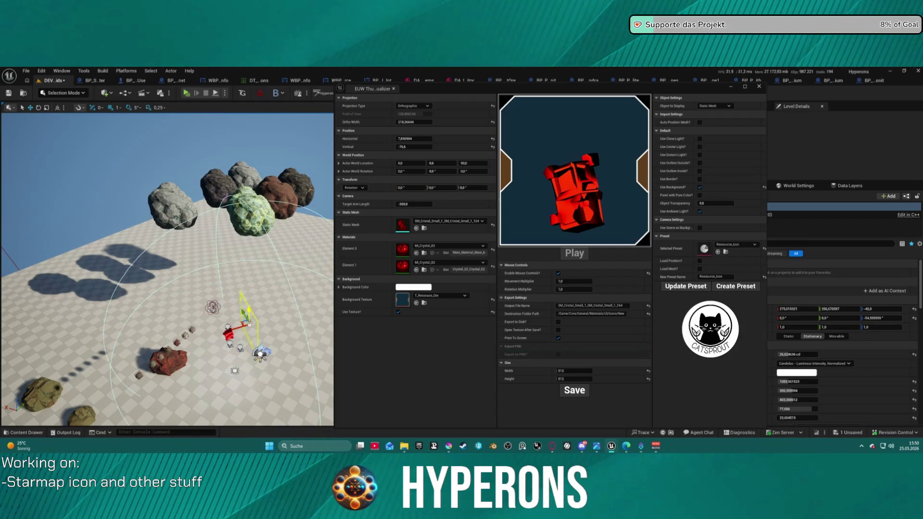
click(700, 154)
click(700, 147)
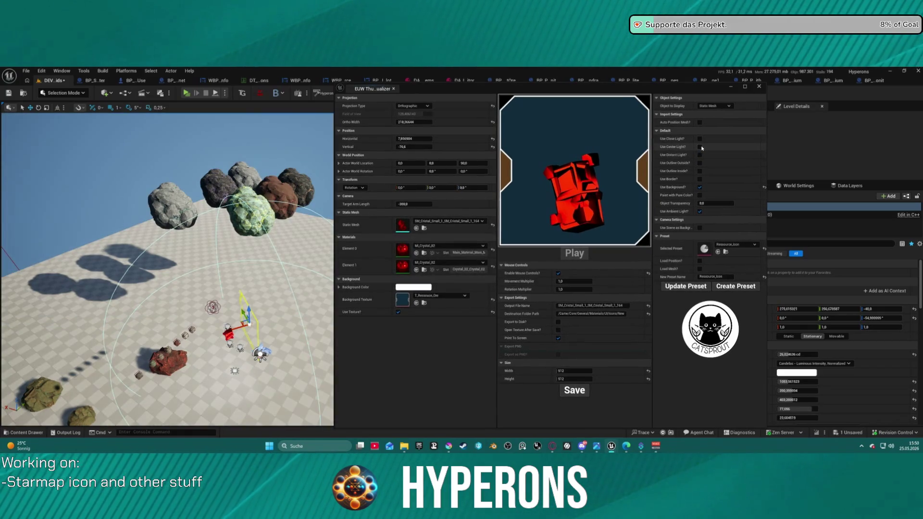
click(701, 148)
click(701, 148)
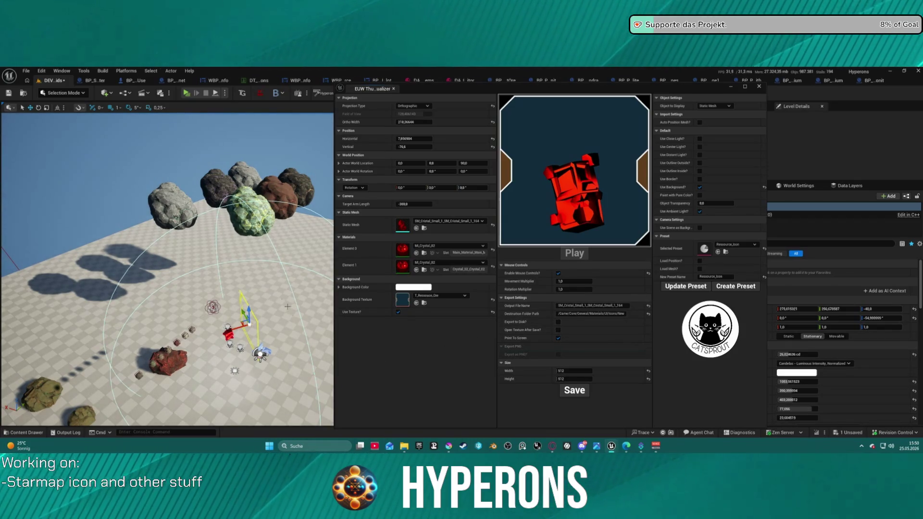
scroll(167, 270, up, 10)
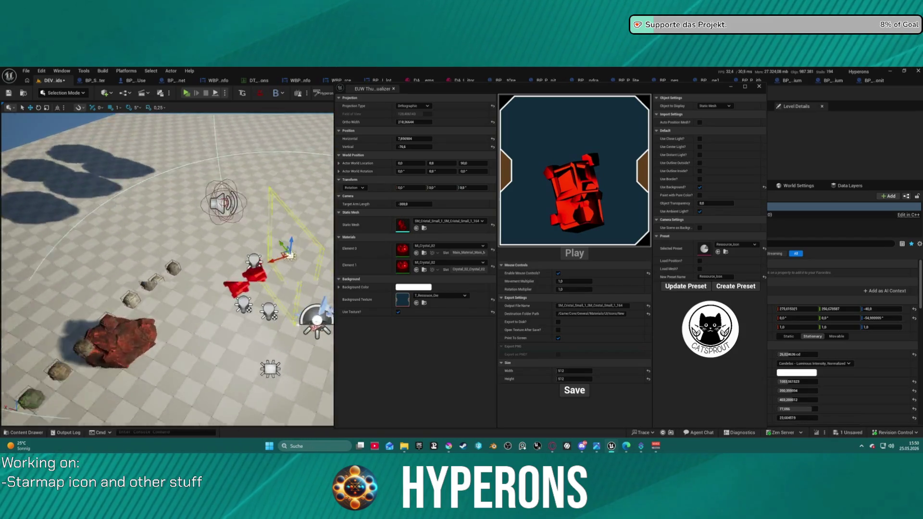
scroll(167, 269, down, 10)
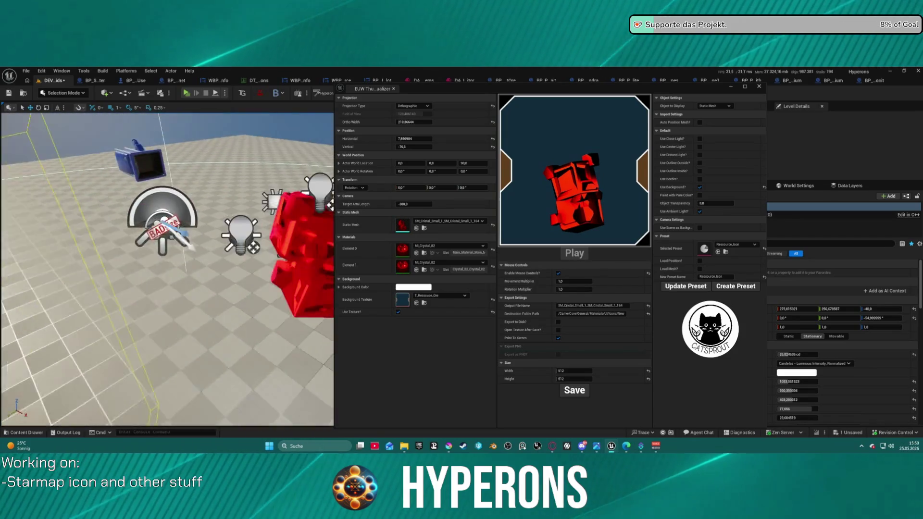
mouse_move(167, 269)
mouse_down()
mouse_move(129, 269)
mouse_move(159, 269)
mouse_move(149, 269)
mouse_up()
scroll(167, 269, down, 10)
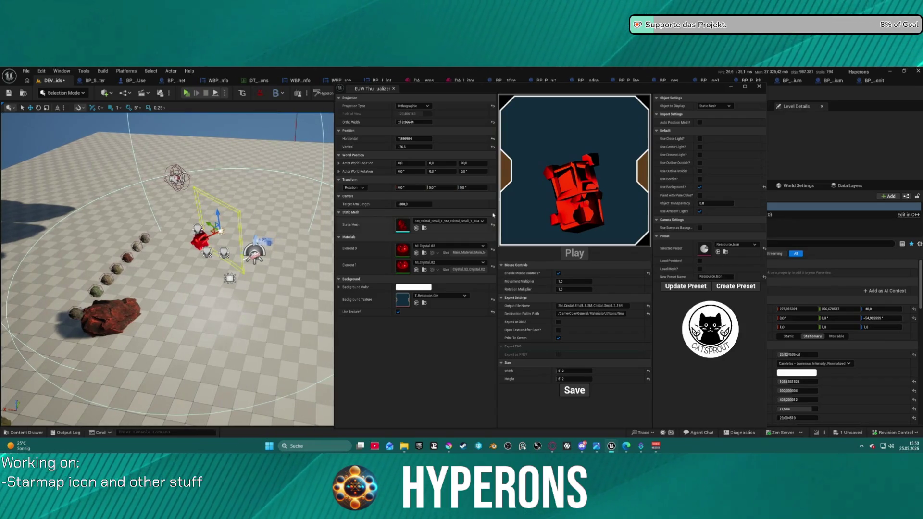
drag(277, 241, 325, 227)
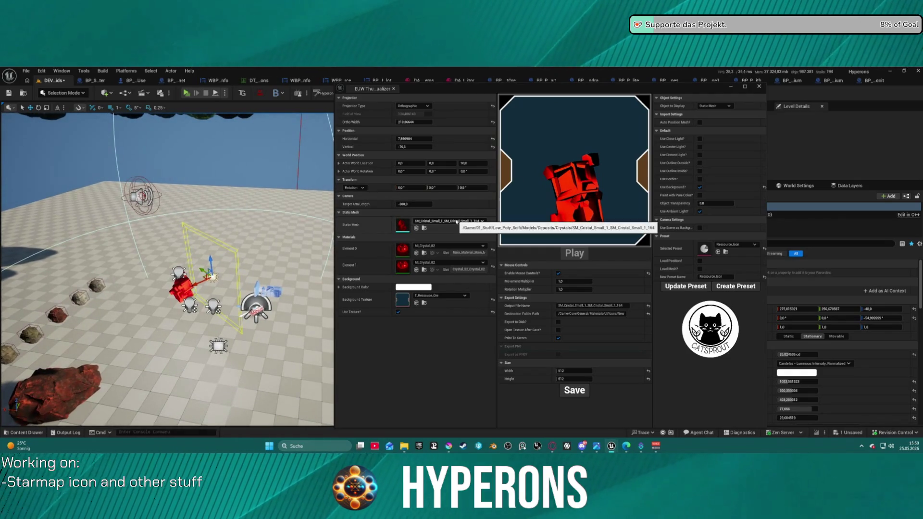
click(458, 220)
click(457, 310)
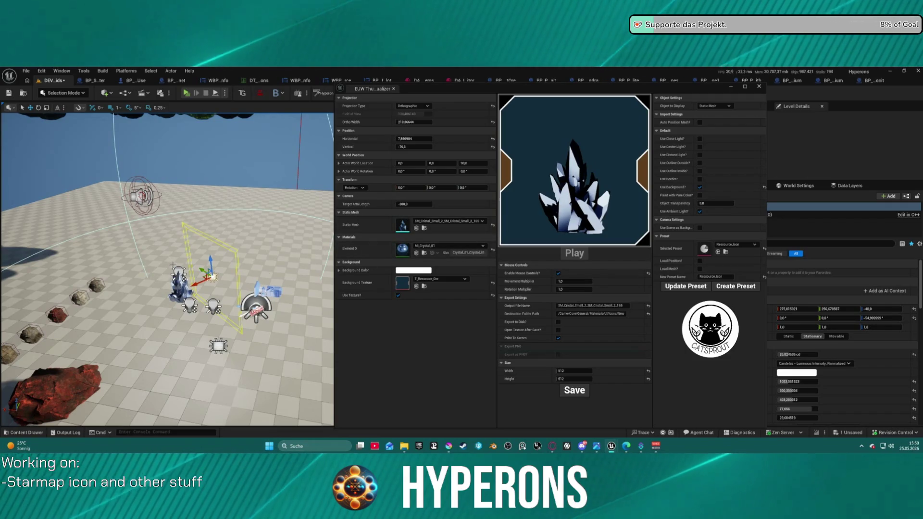
key(ctrl+z)
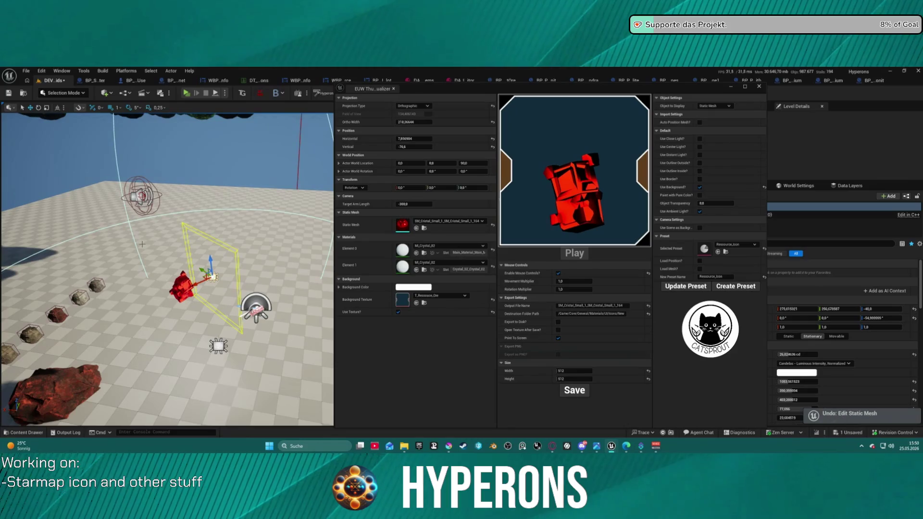
mouse_move(181, 332)
mouse_down()
mouse_move(211, 311)
mouse_move(185, 297)
mouse_up()
- Raise the rect light above the red crystal to Z 68
drag(163, 288, 144, 306)
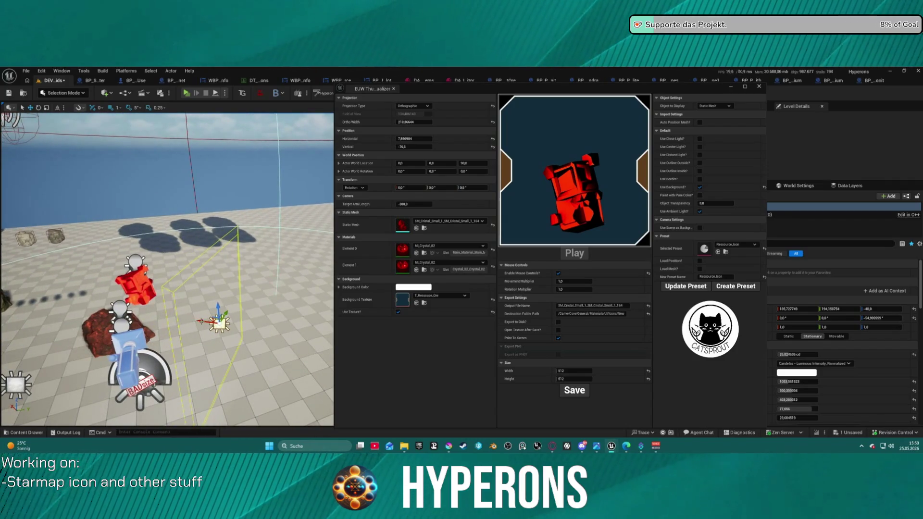
mouse_move(219, 309)
mouse_down()
mouse_move(237, 240)
mouse_move(210, 252)
mouse_move(222, 250)
mouse_move(194, 279)
mouse_up()
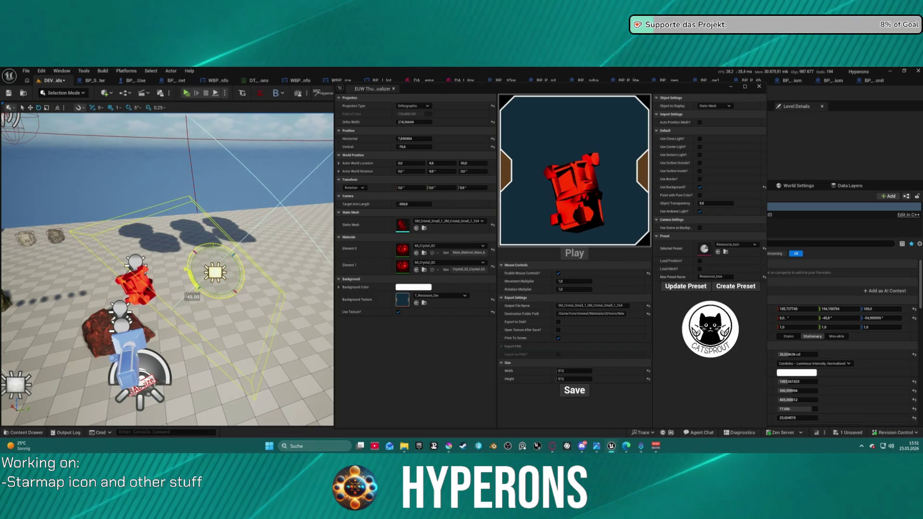
drag(195, 278, 149, 240)
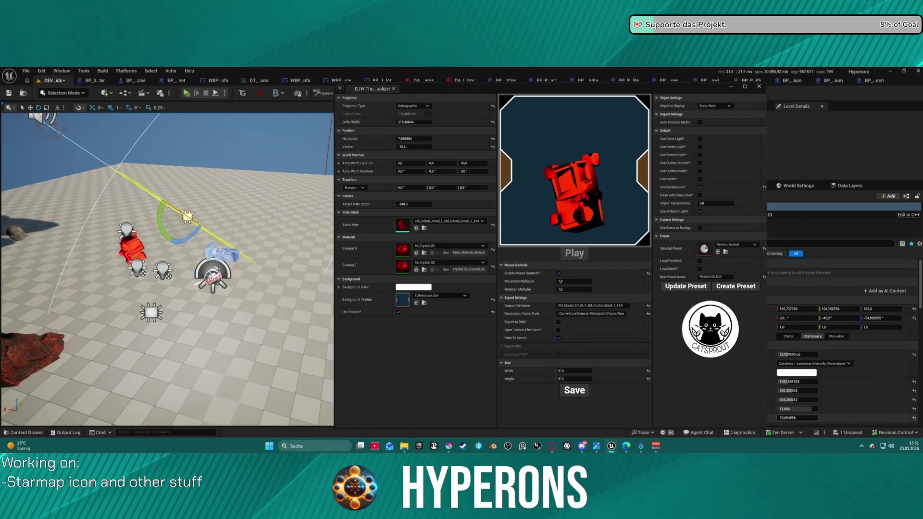
- Widen the light's barn door angle, lengthen its reach, and adjust its attenuation radius
drag(797, 418, 855, 418)
mouse_move(789, 400)
mouse_down()
mouse_move(812, 400)
mouse_move(795, 399)
mouse_up()
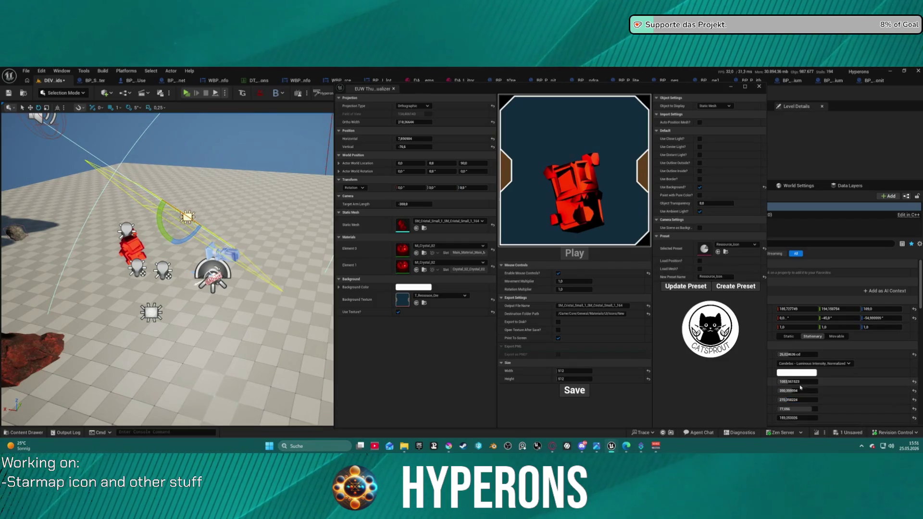
mouse_move(798, 382)
mouse_down()
mouse_move(779, 381)
mouse_move(788, 387)
mouse_up()
scroll(799, 415, down, 1)
scroll(799, 415, down, 1)
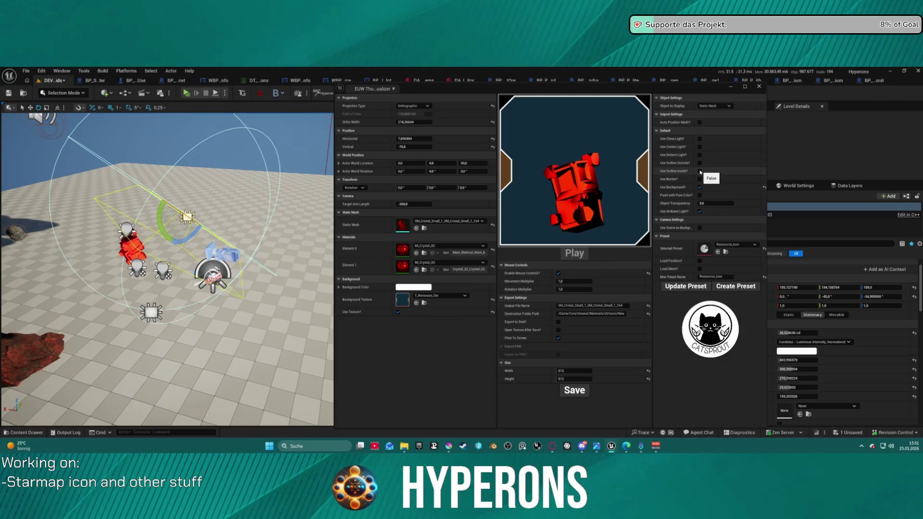
click(462, 223)
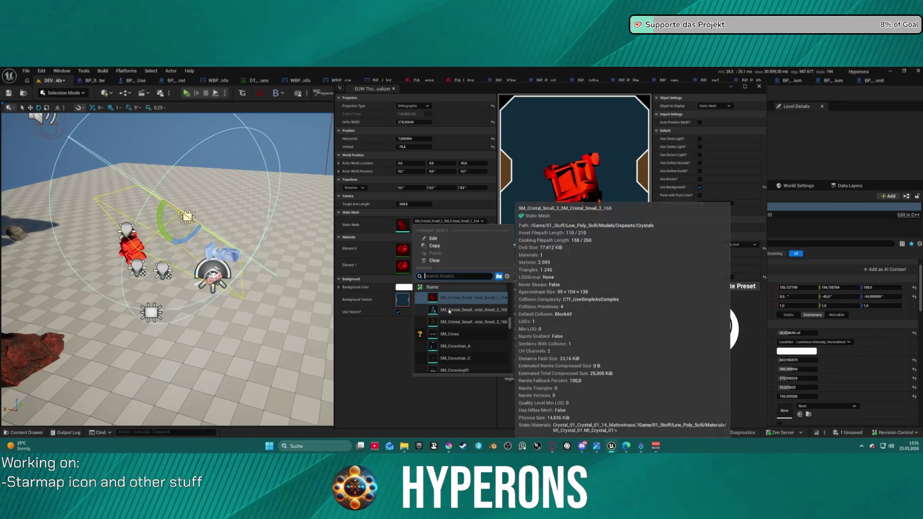
- Preview SM_Cristal_Small_2_165 and try a different Element 0 material on it
click(433, 310)
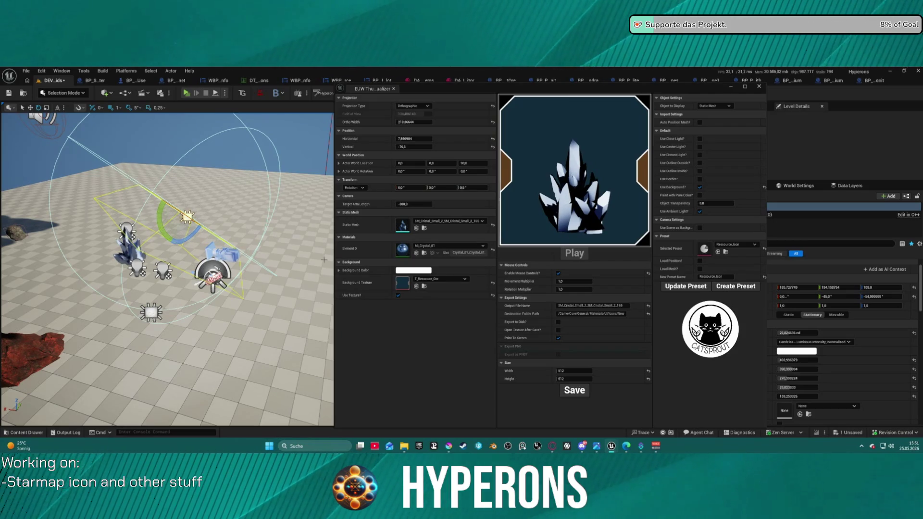
click(416, 245)
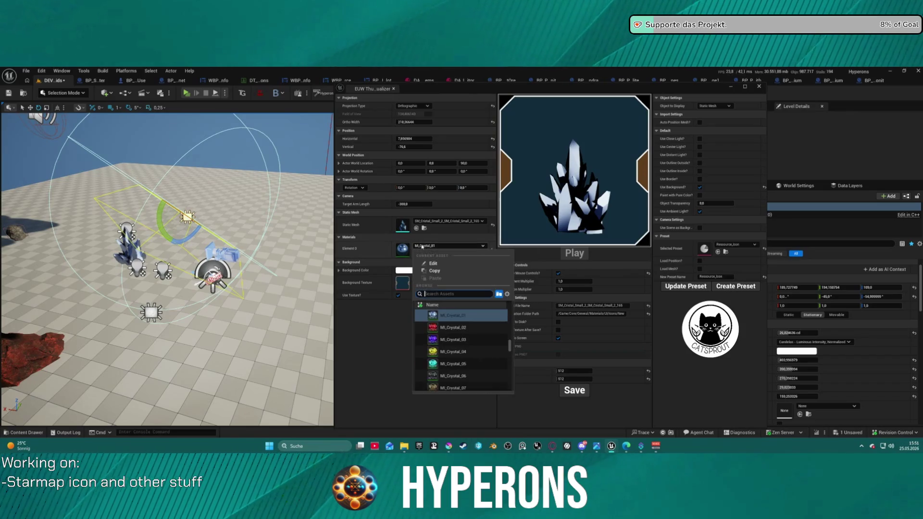
click(427, 333)
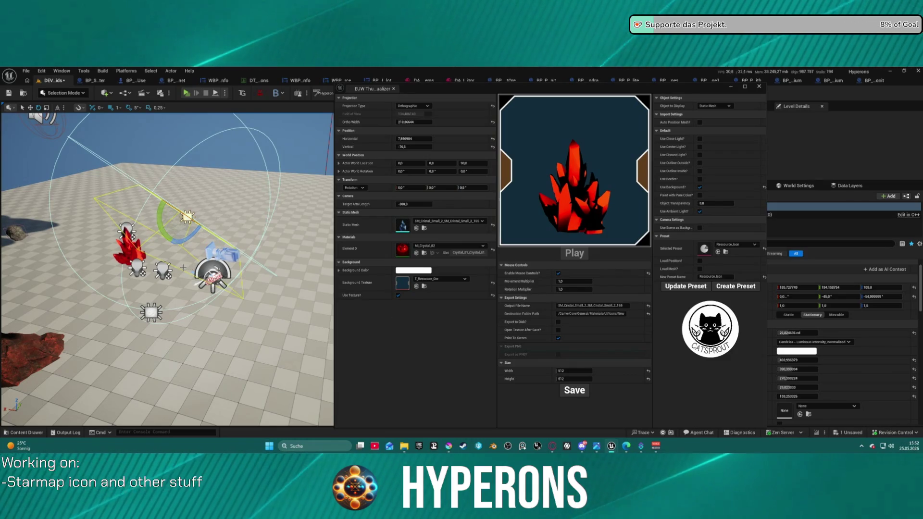
- Preview the gold SM_Cristal_Small_3_166 crystal, then return to the red SM_Cristal_Small_1
click(447, 221)
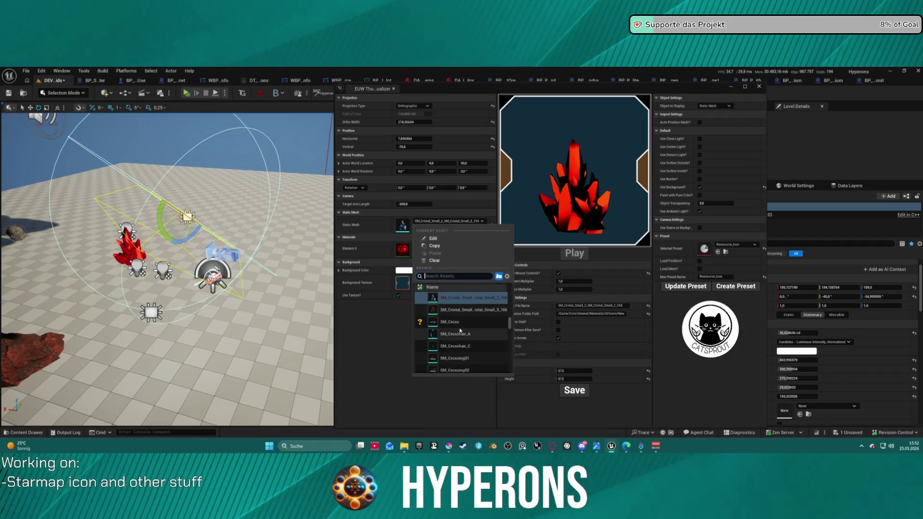
scroll(462, 326, up, 4)
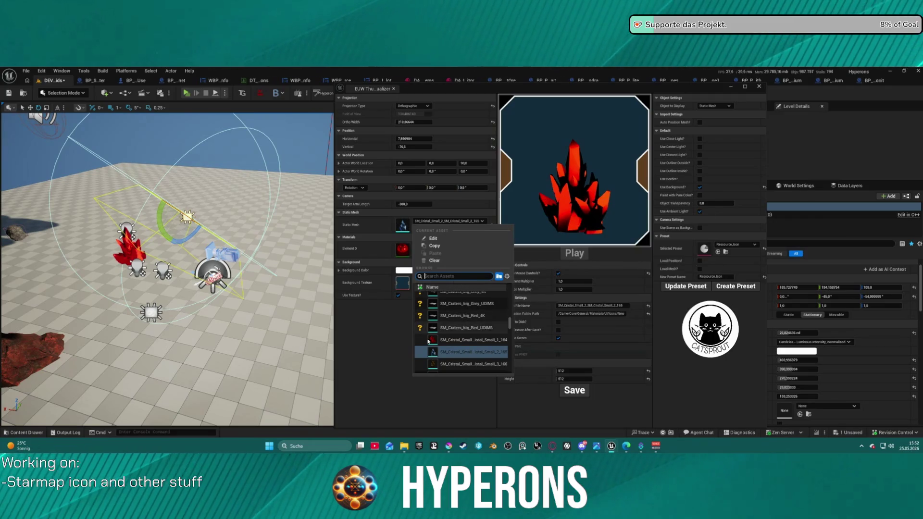
click(447, 367)
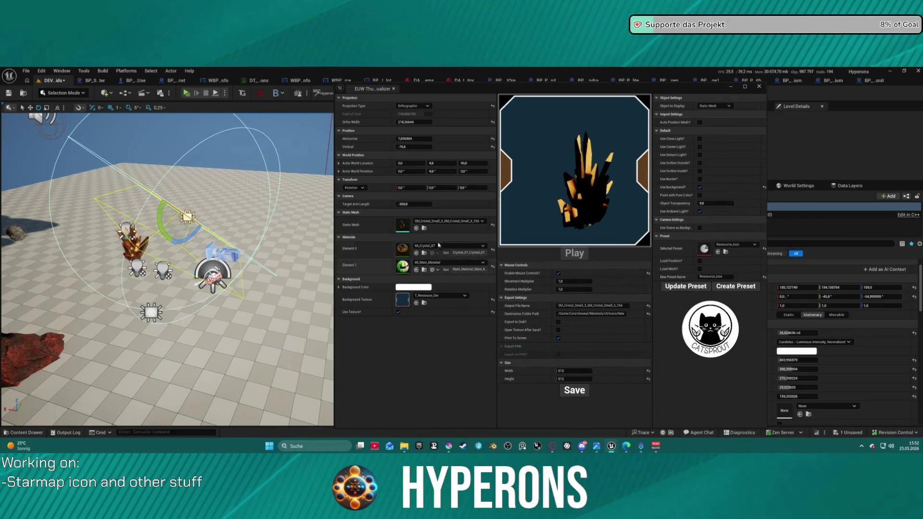
click(447, 221)
scroll(467, 326, up, 5)
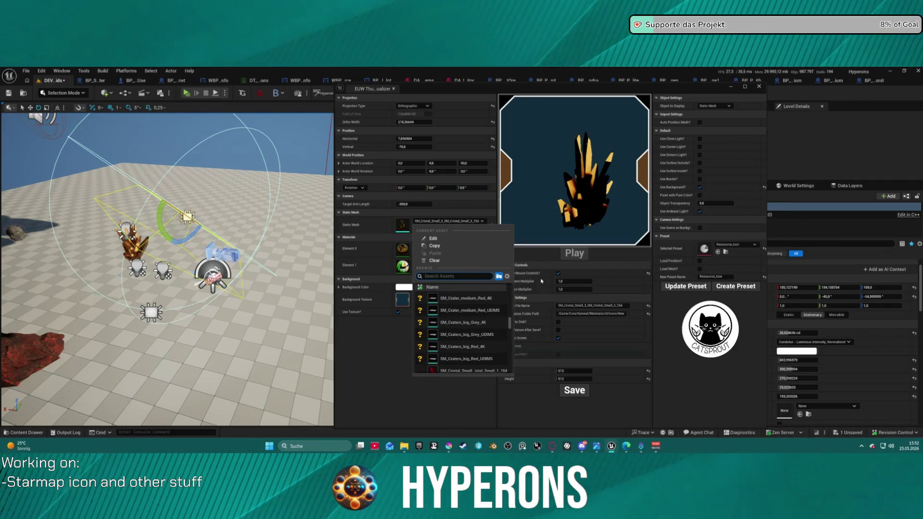
click(452, 223)
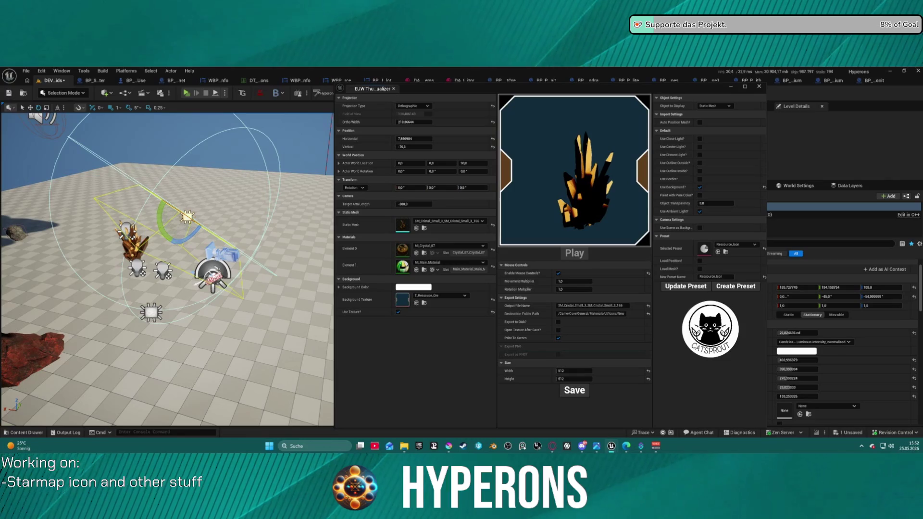
click(416, 228)
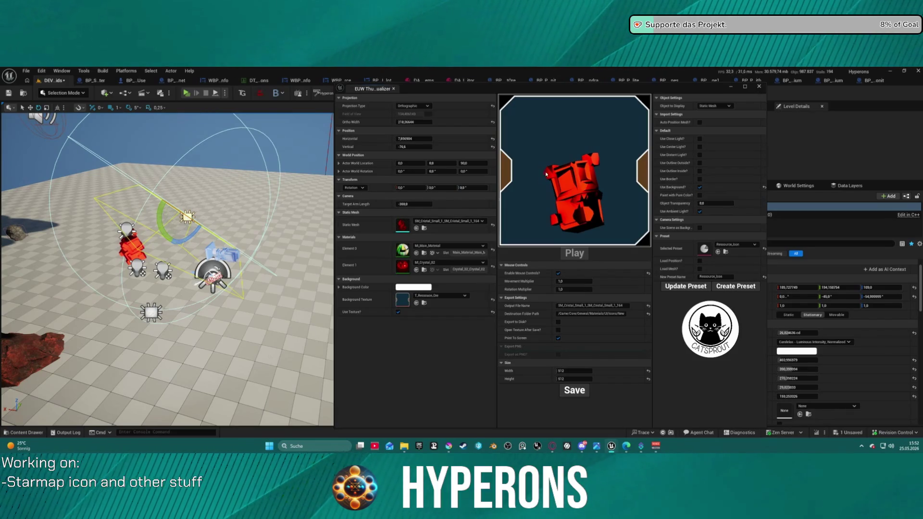
mouse_move(188, 259)
mouse_down()
mouse_move(195, 286)
mouse_move(198, 267)
mouse_move(198, 296)
mouse_move(142, 281)
mouse_up()
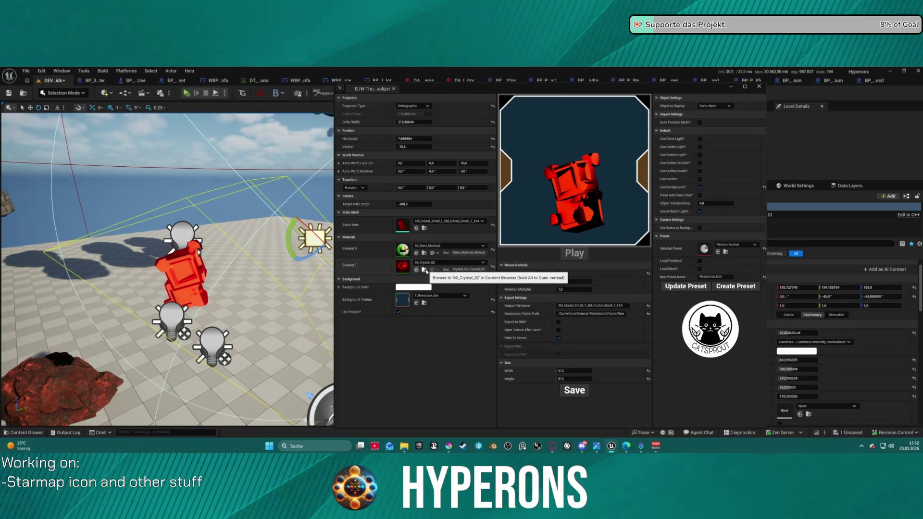
click(426, 271)
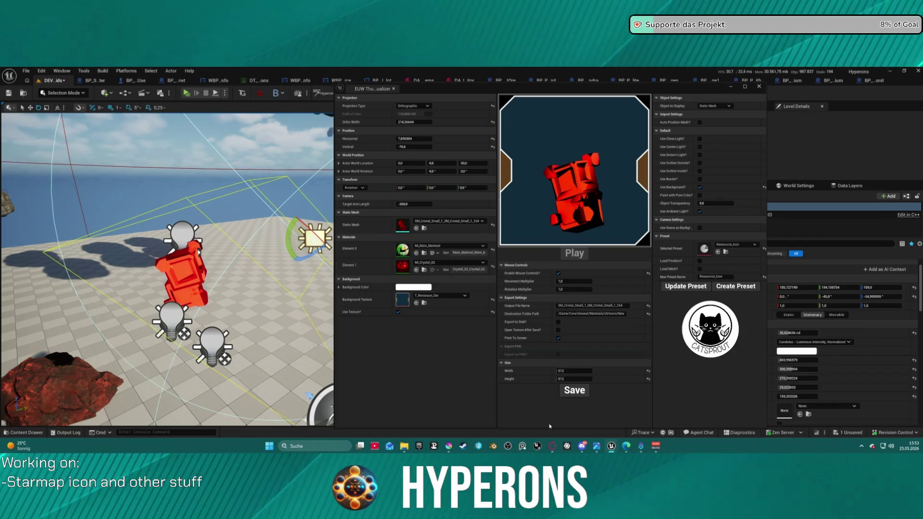
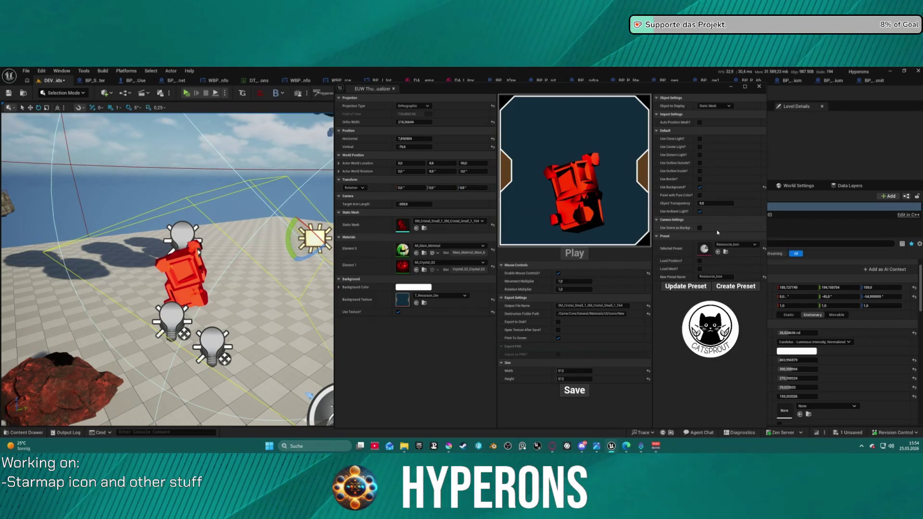
- Toggle the preview lights, ending with close, center, distant and ambient lights all enabled
click(700, 212)
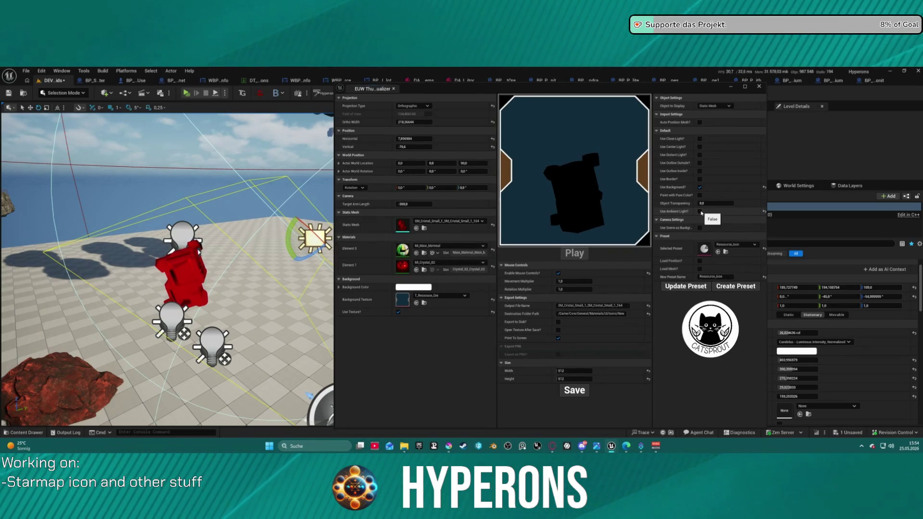
click(700, 155)
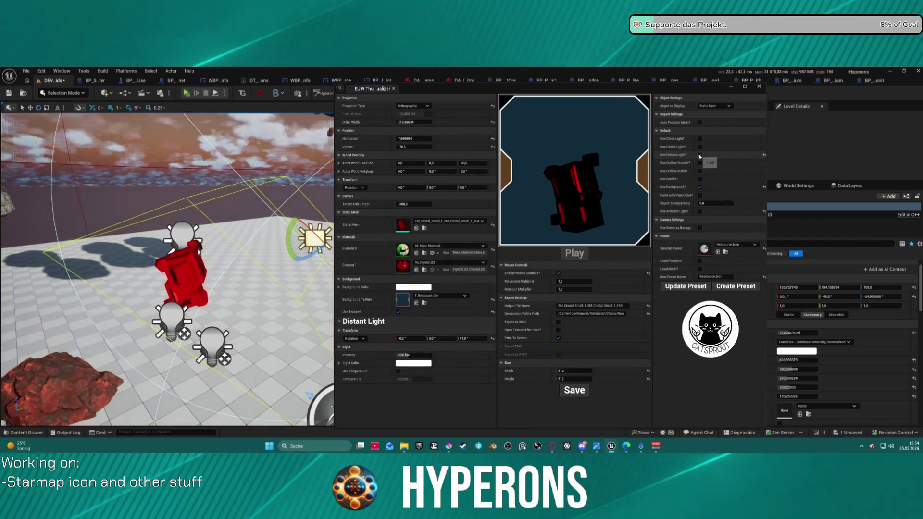
click(699, 155)
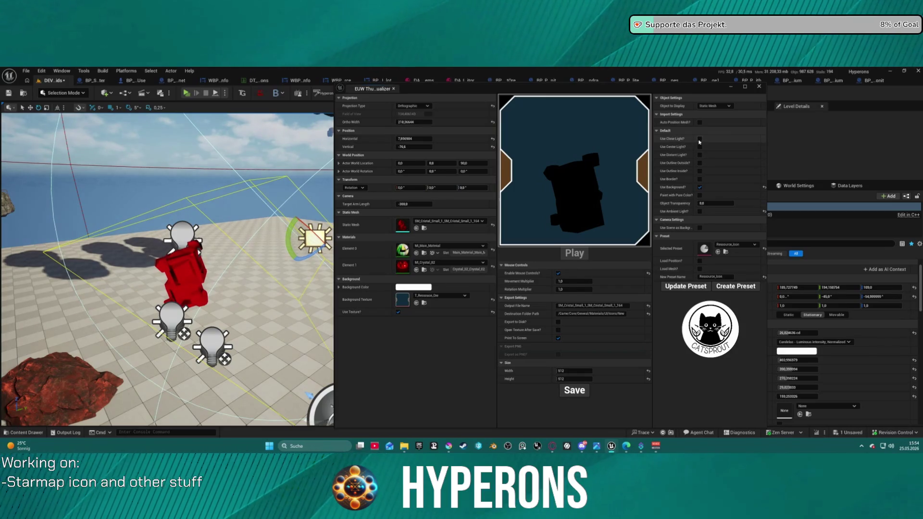
click(699, 140)
click(700, 147)
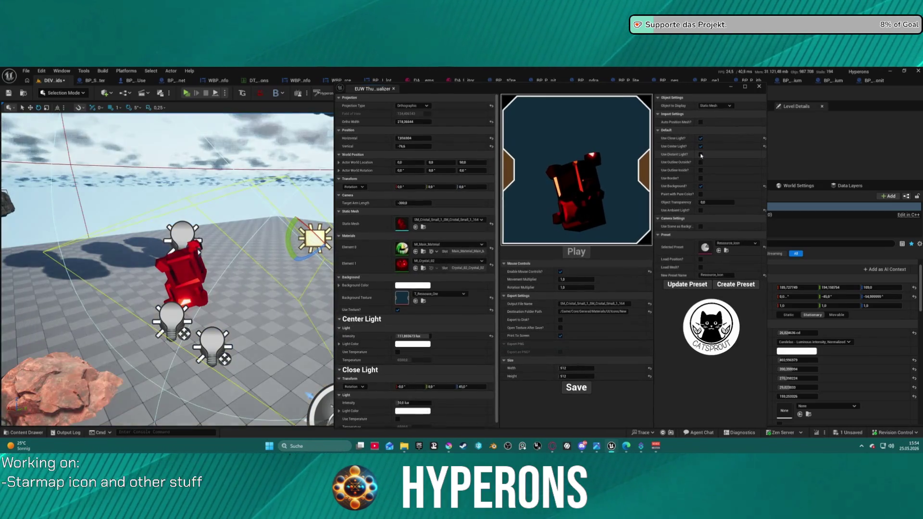
click(700, 154)
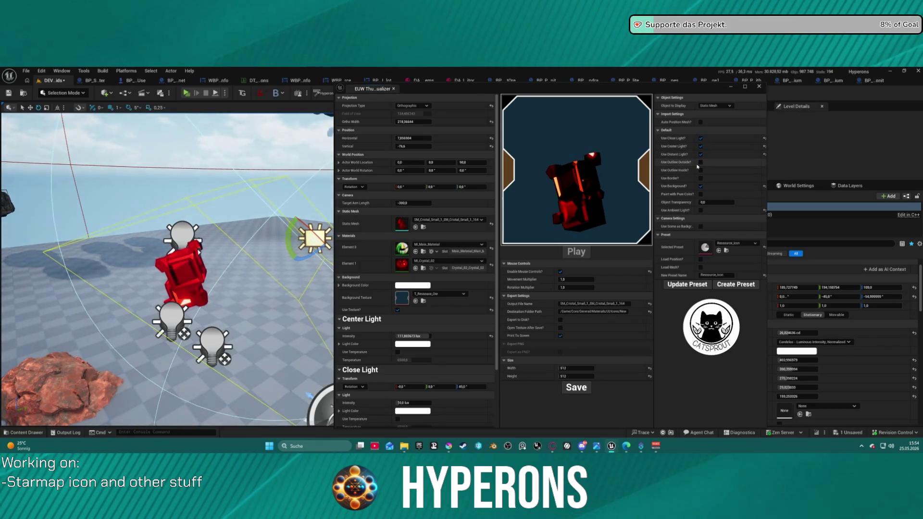
click(699, 227)
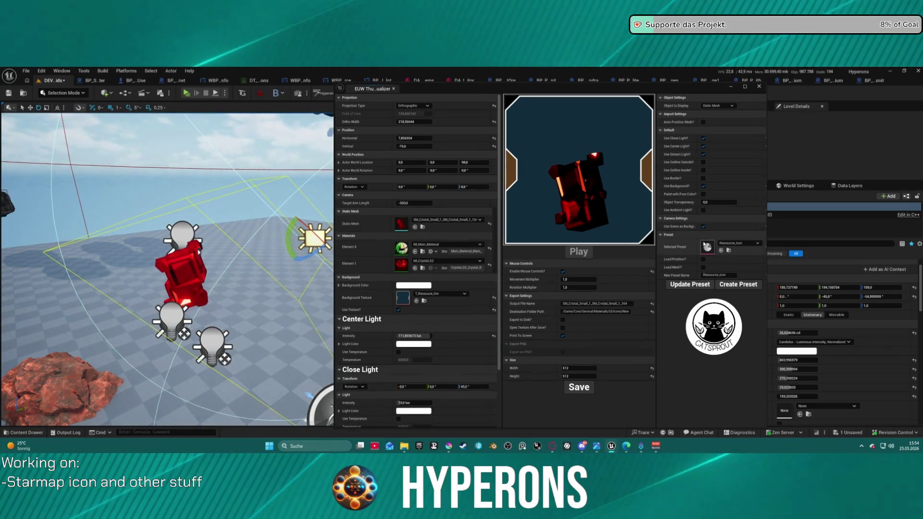
click(701, 210)
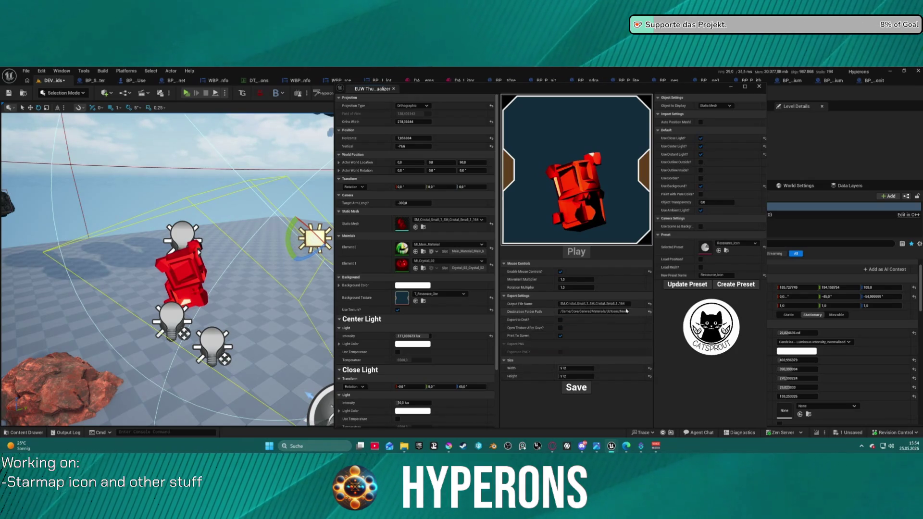
- Replace the output file name with the pasted base name plus '_Xyronit' to form T_Ressouce_Crystal_Xyronit
click(591, 304)
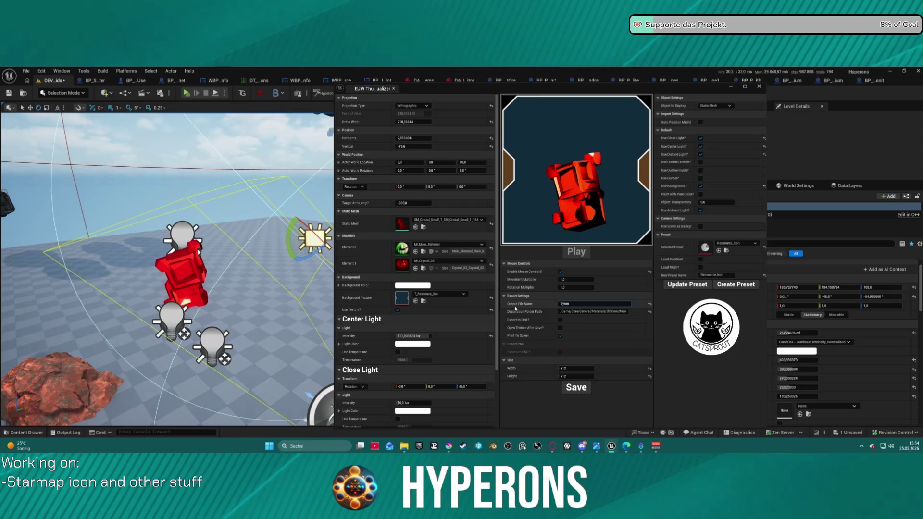
text(d)
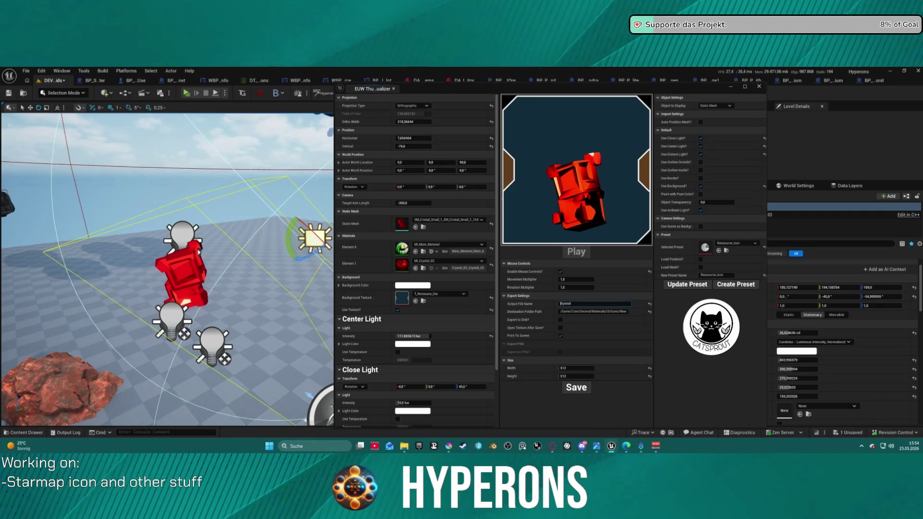
click(424, 301)
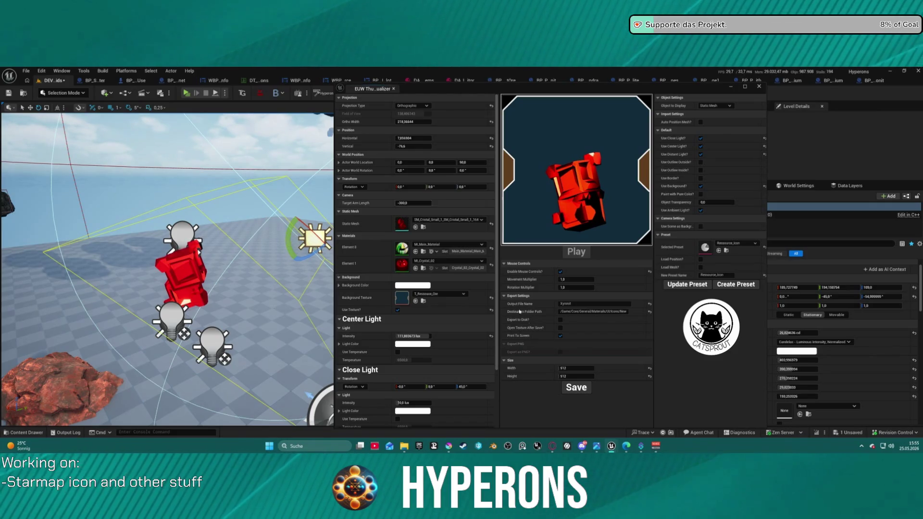
click(572, 303)
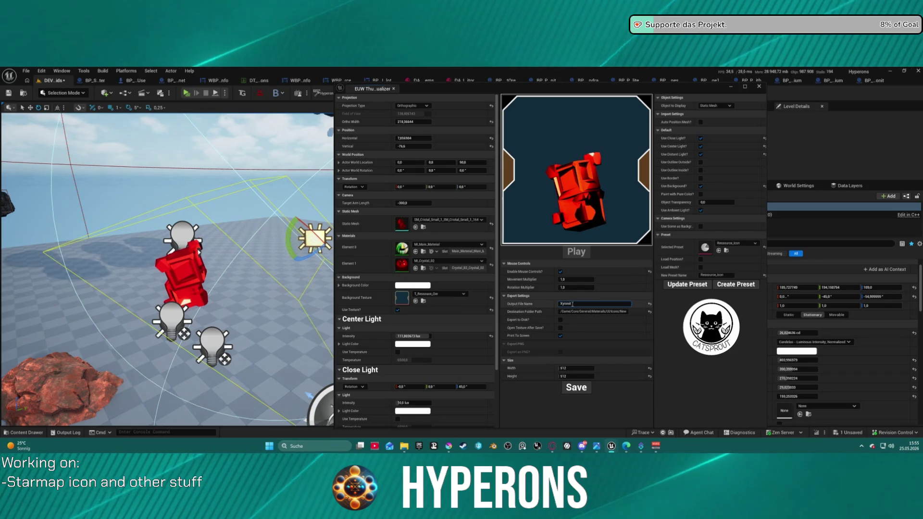
key(ctrl+a)
key(ctrl+v)
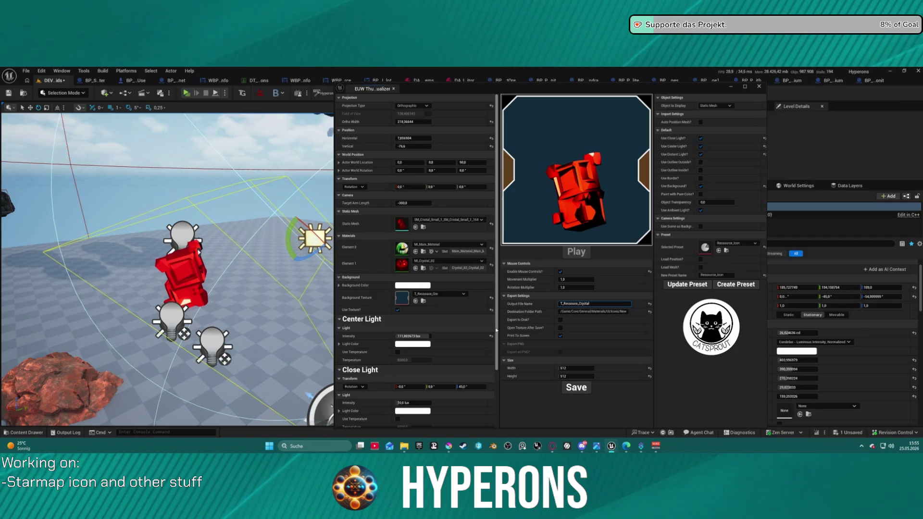
text(_X)
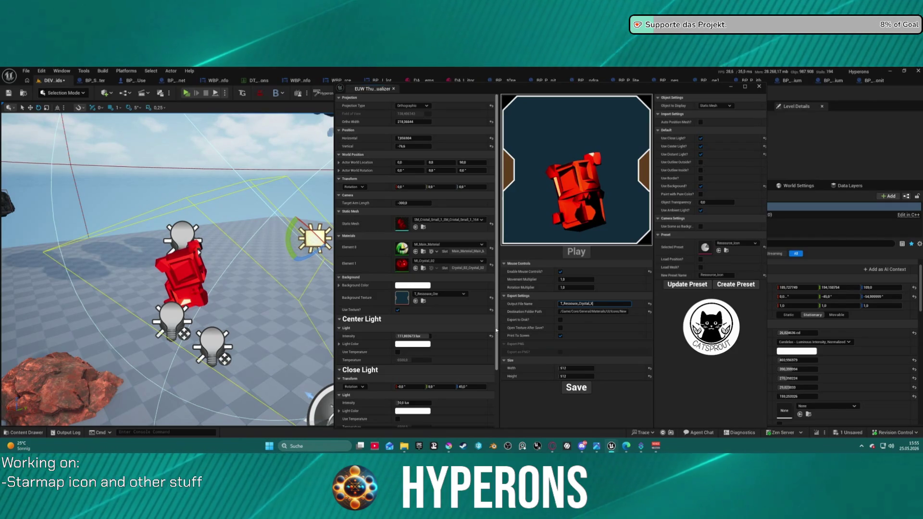
text(yronit)
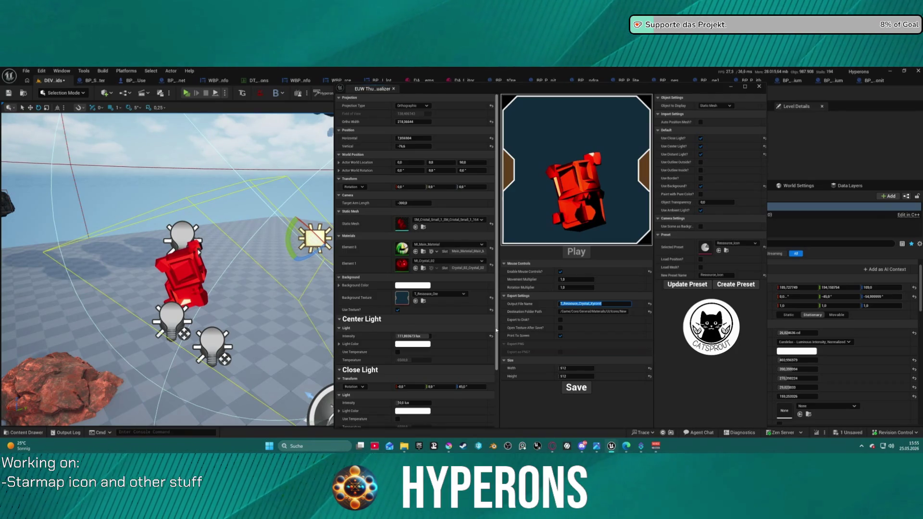
key(End)
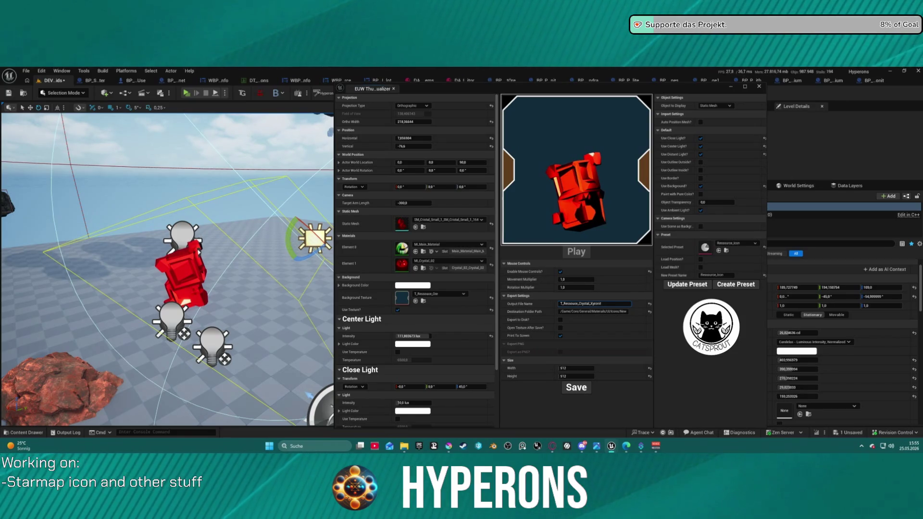
- Save the crystal thumbnail, confirming Save Now on the autosave prompt
click(579, 389)
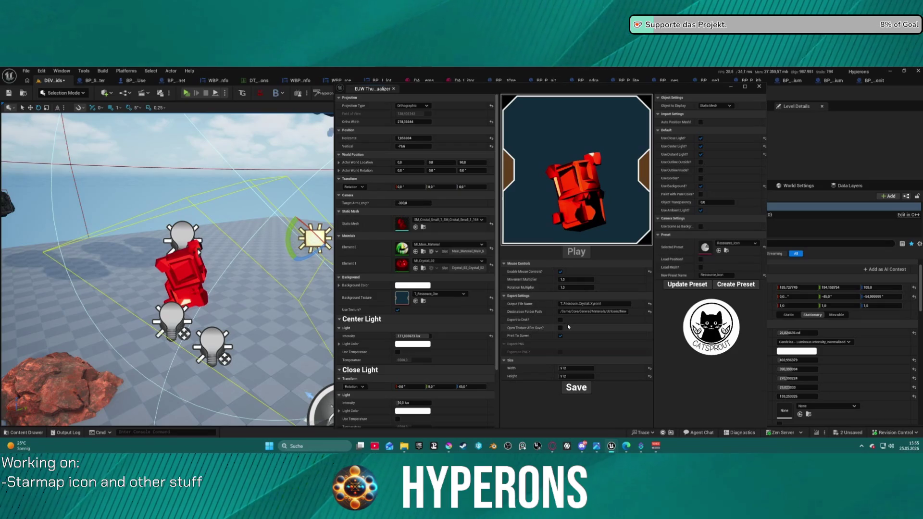
click(607, 304)
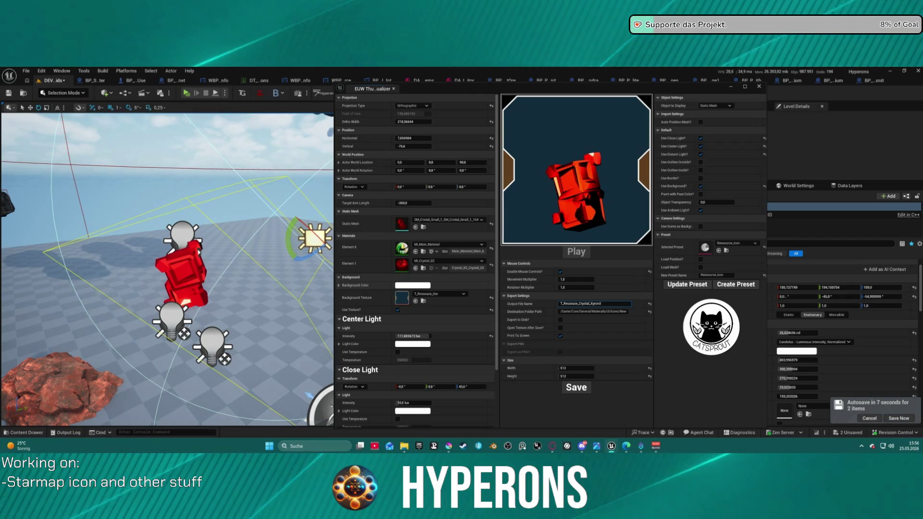
click(907, 420)
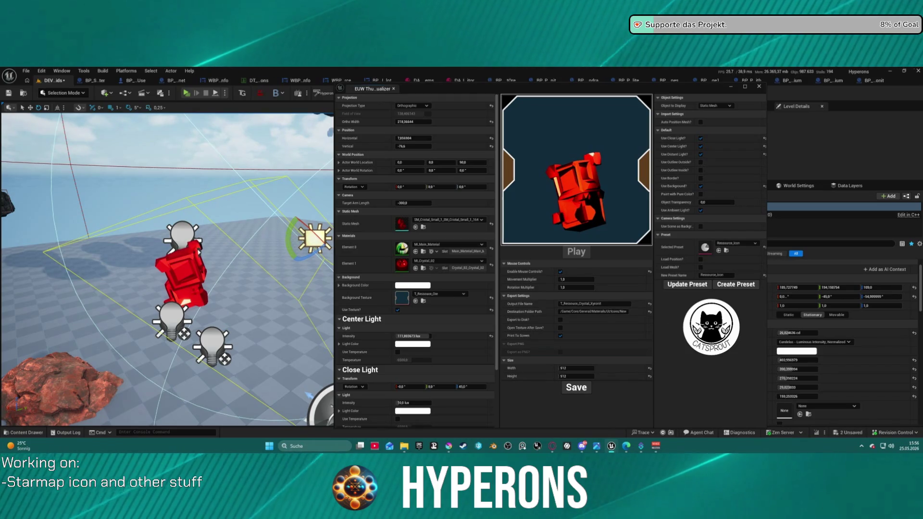
- Adjust the destination folder path, save the thumbnail again and enlarge the Content Browser
click(577, 303)
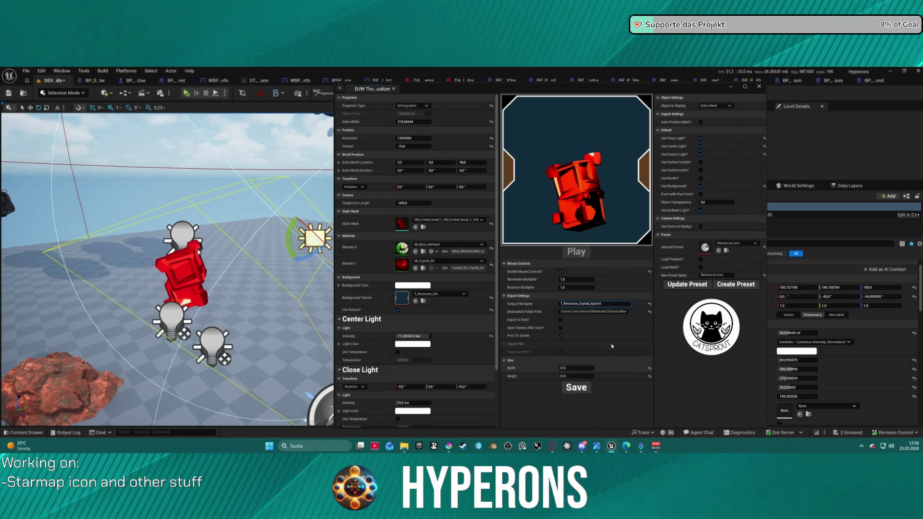
click(627, 312)
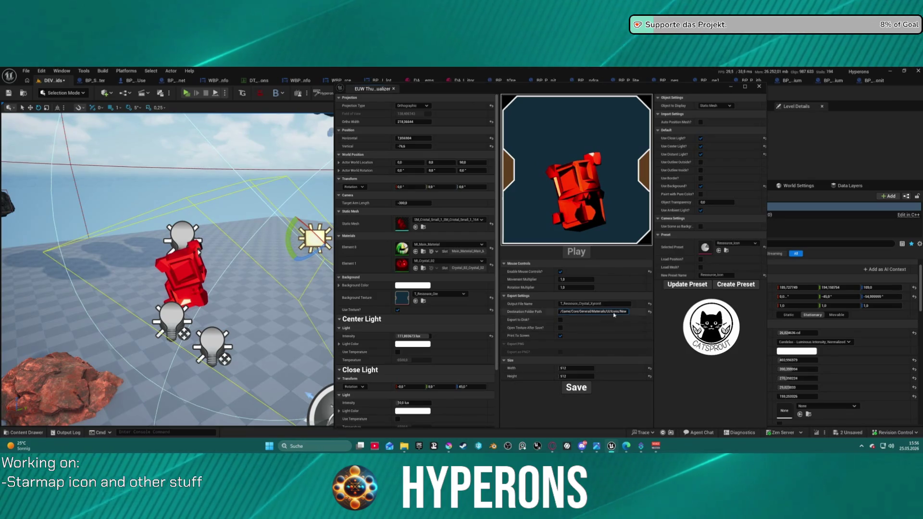
key(ctrl+a)
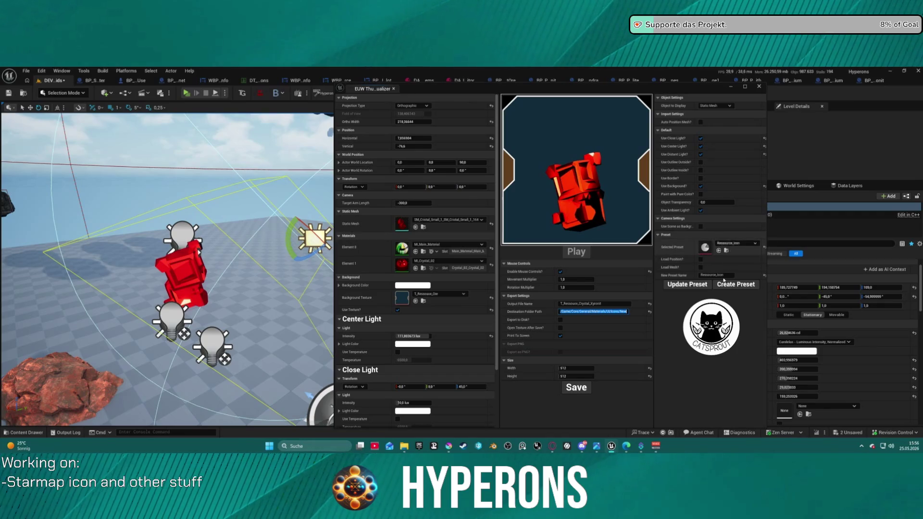
click(580, 394)
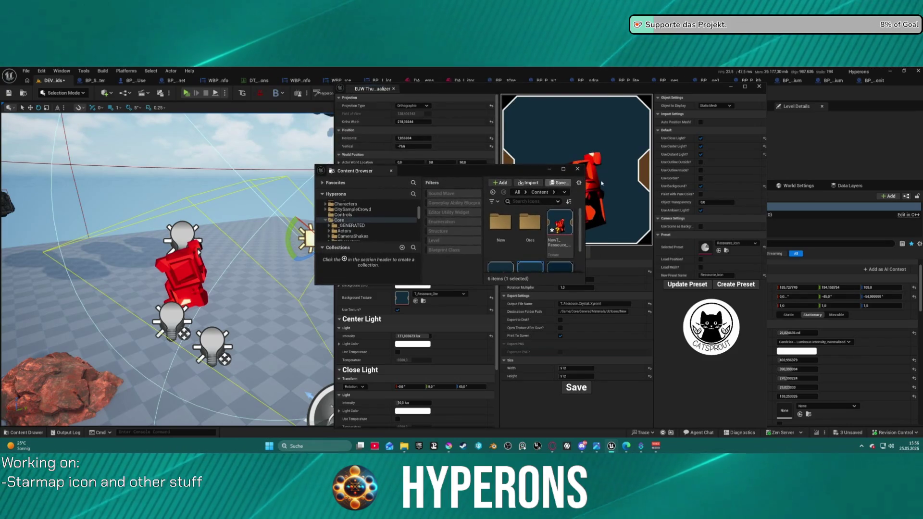
click(566, 169)
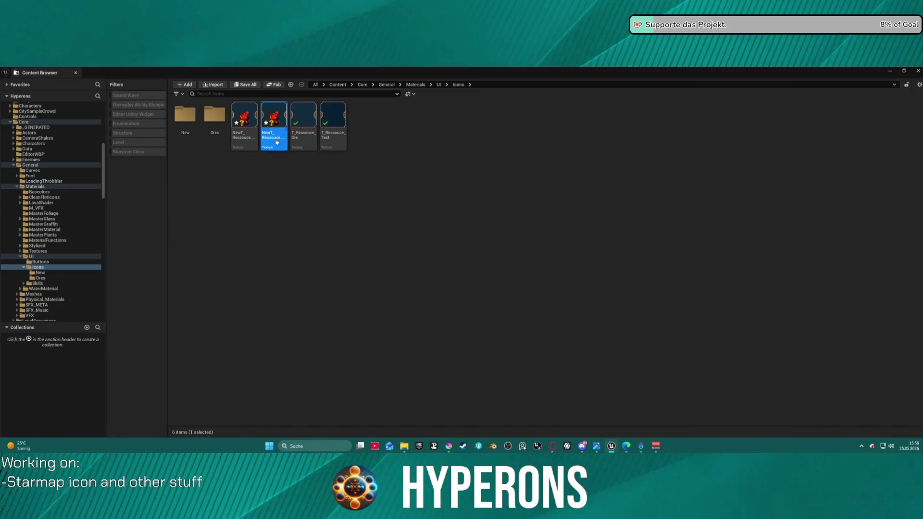
- Set the destination folder path to UI/Icons/New and store it in the preset
mouse_move(241, 136)
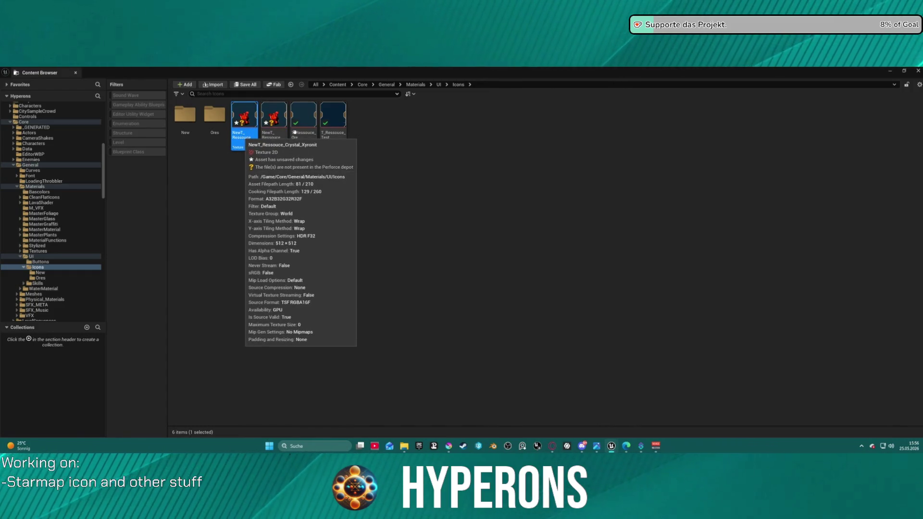
click(891, 71)
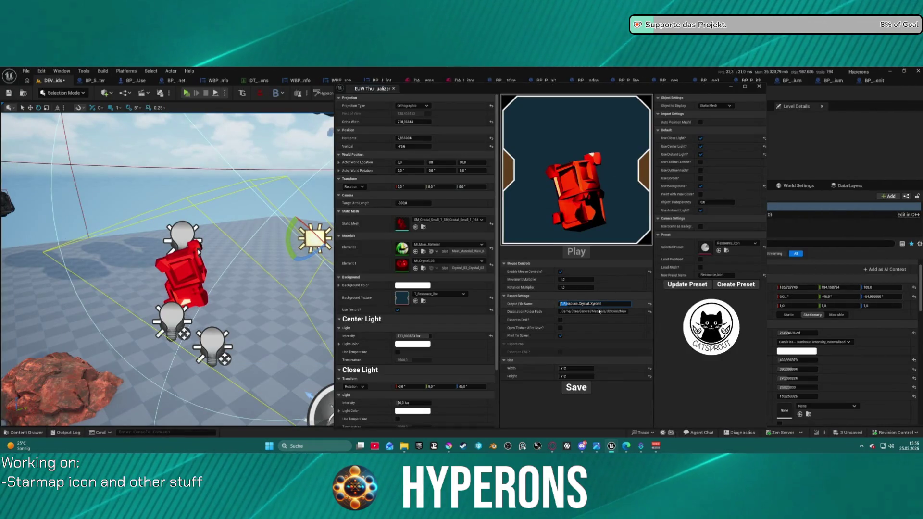
drag(606, 311, 628, 311)
click(628, 312)
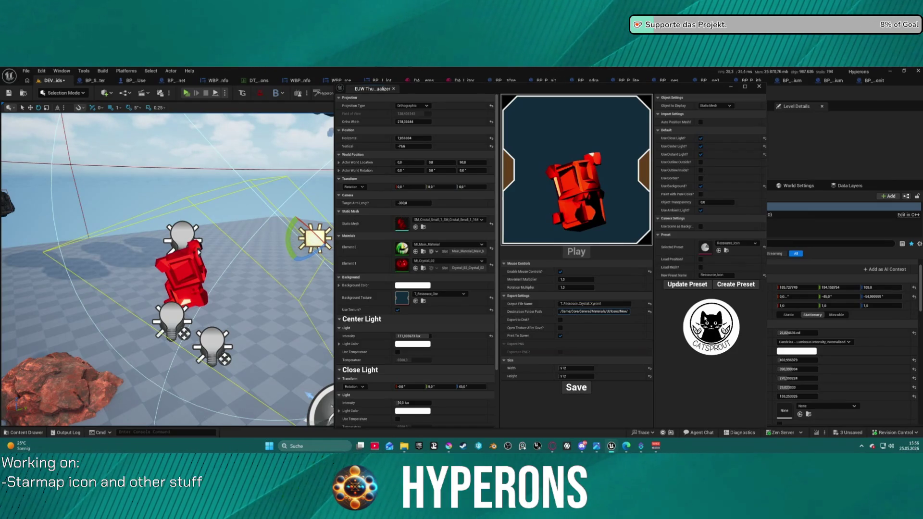
key(ctrl+a)
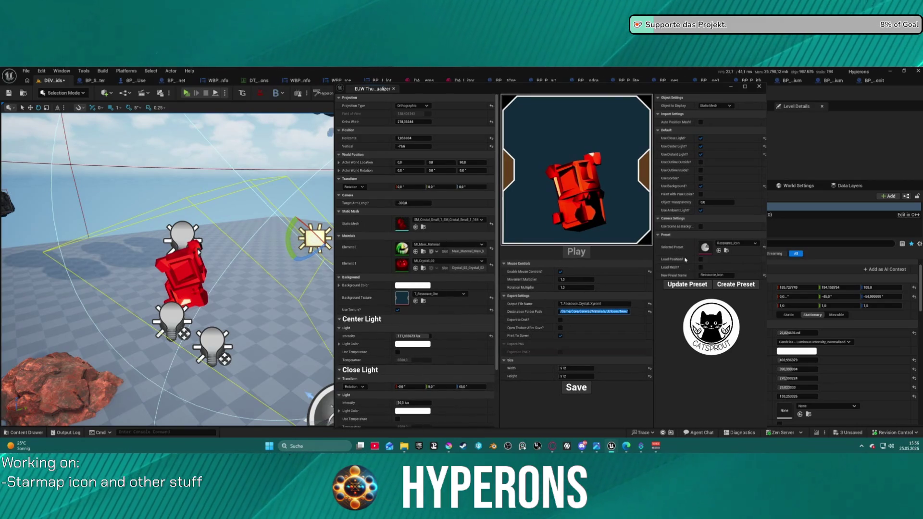
click(697, 285)
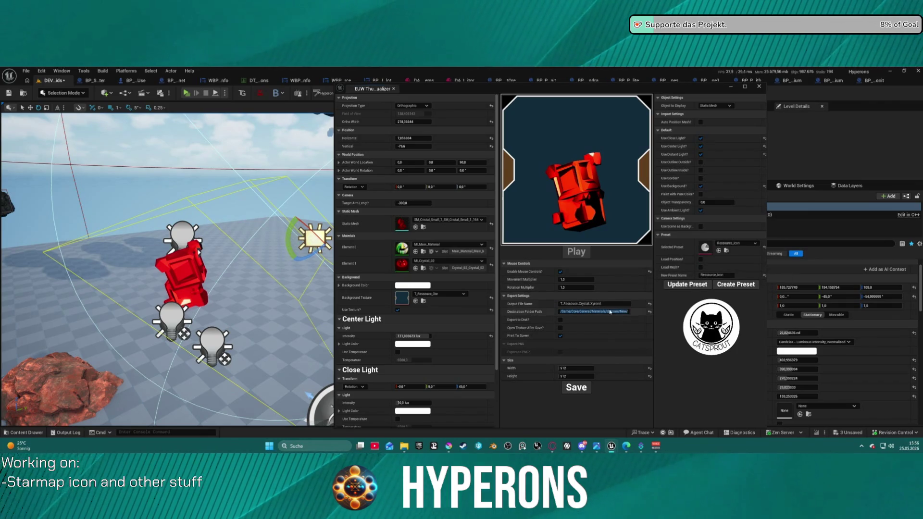
- Export the red crystal render as a texture and bring up the Content Browser
click(584, 388)
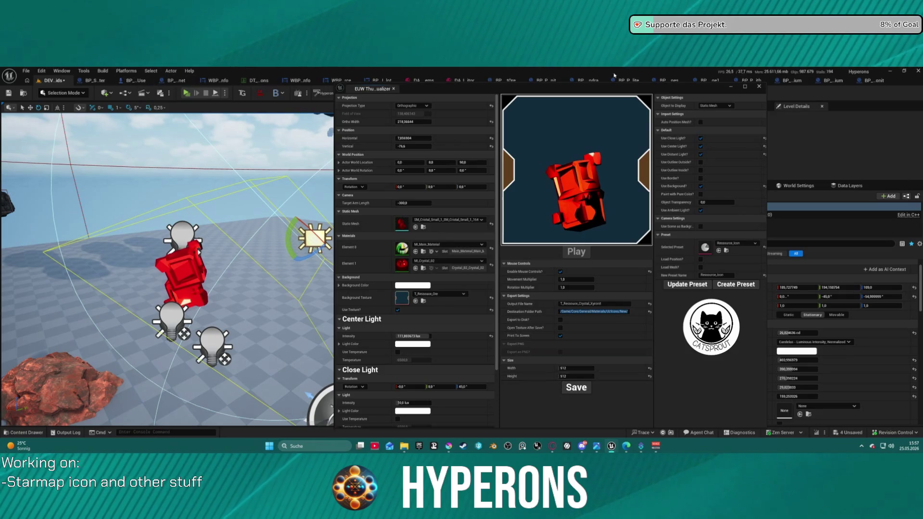
mouse_move(617, 446)
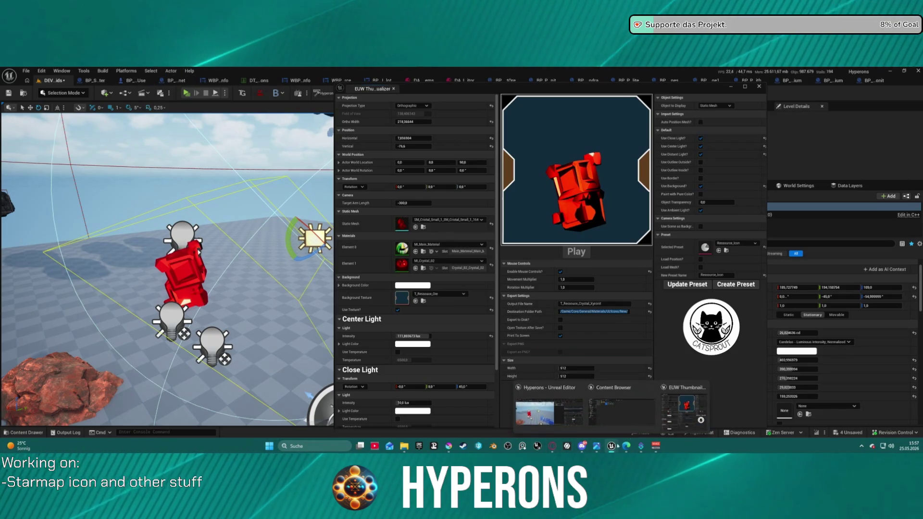
click(621, 406)
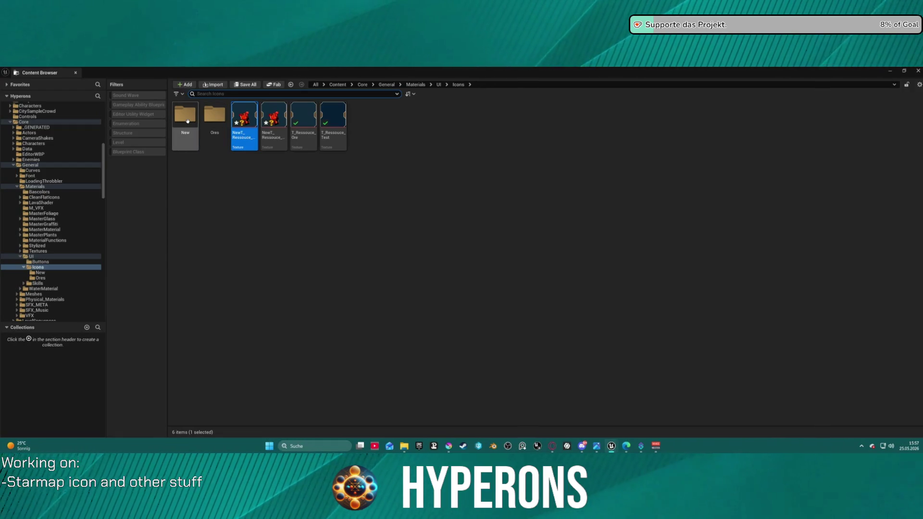
- Open the Icons/New folder, inspect the exported crystal texture, then return to the editor
double_click(185, 118)
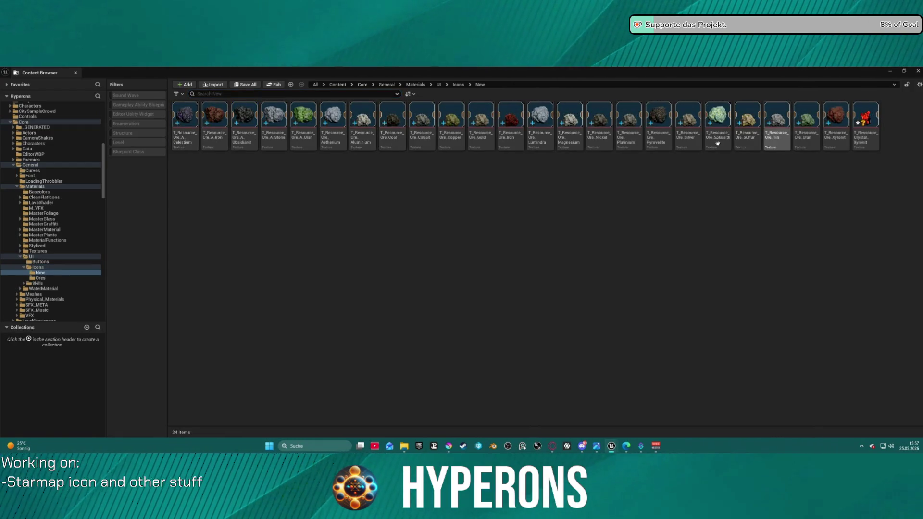
mouse_move(868, 143)
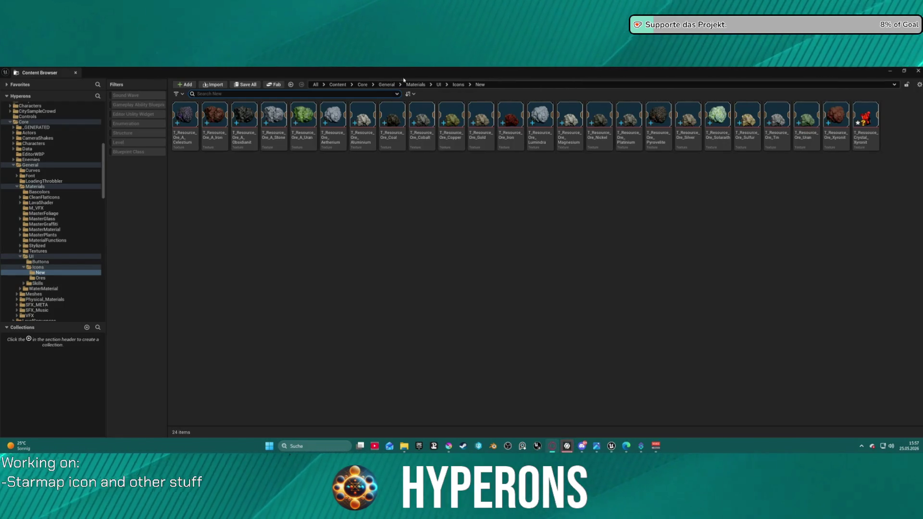
click(566, 446)
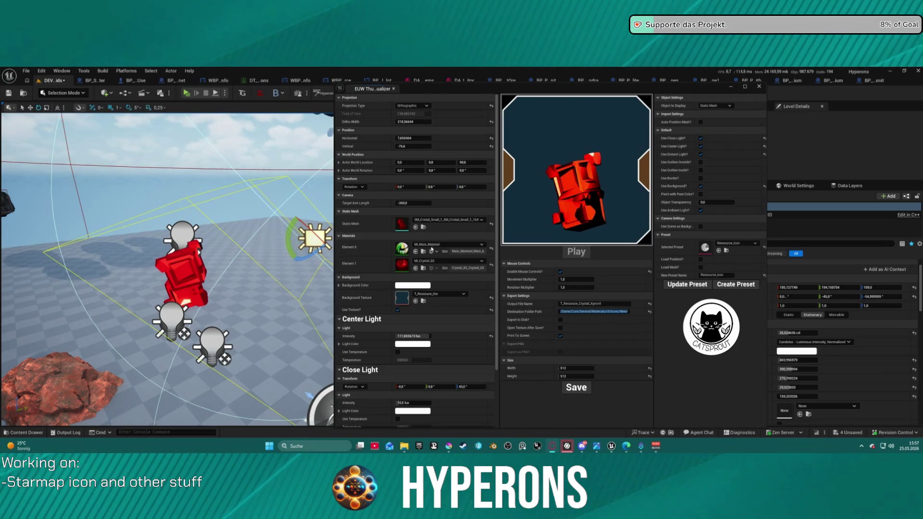
- Switch the rendered mesh to SM_Cristal_Small_2_165 and turn off the center light
click(449, 220)
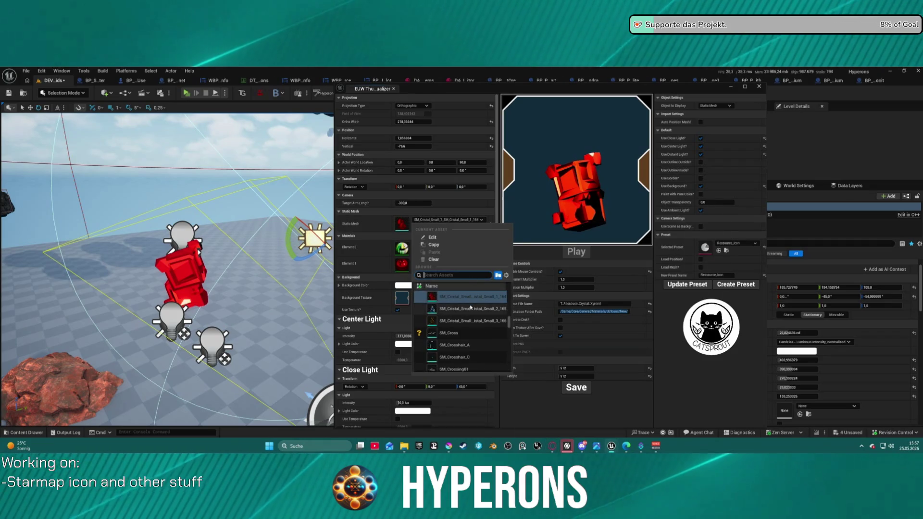
click(470, 308)
click(470, 309)
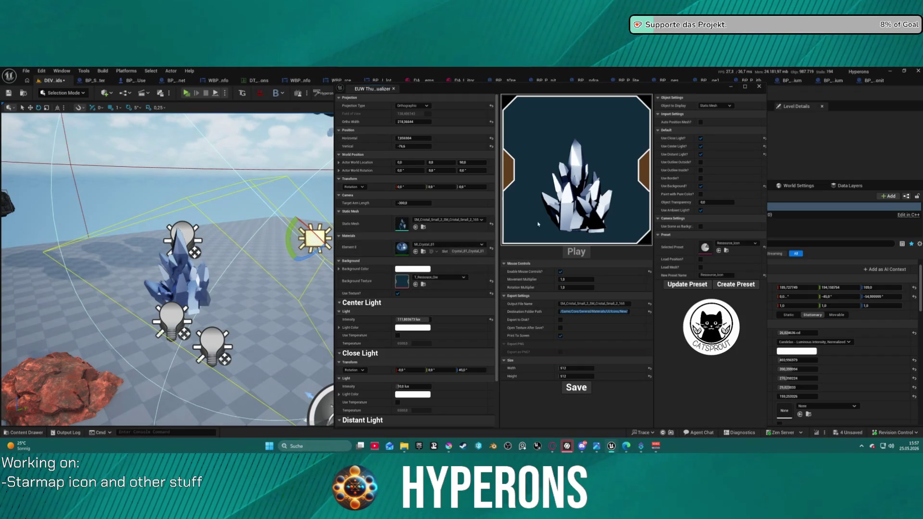
click(700, 146)
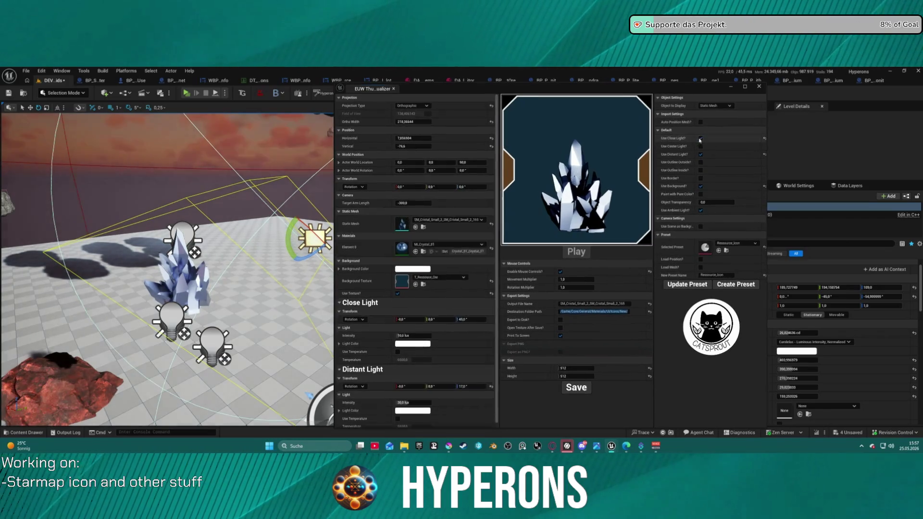
- Rotate the sun light to re-aim it at the crystal
scroll(290, 271, up, 2)
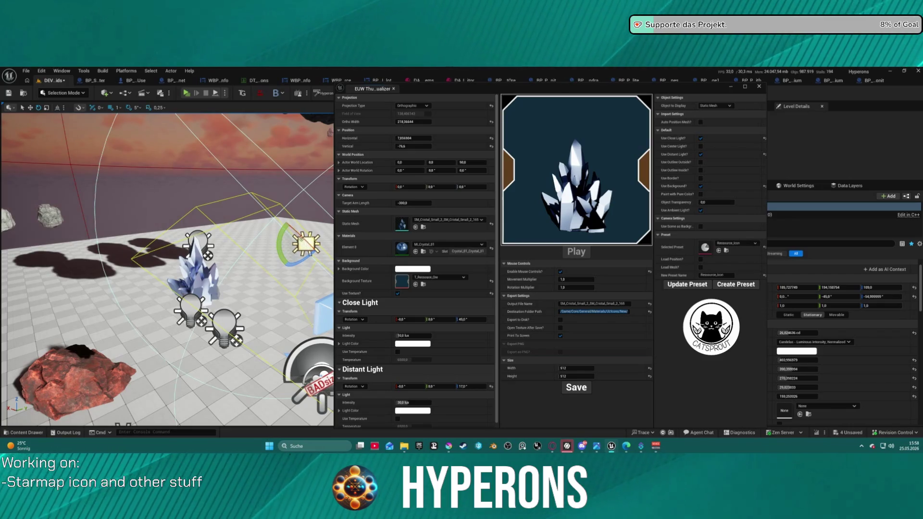
mouse_move(280, 229)
mouse_down()
mouse_move(277, 268)
mouse_move(267, 236)
mouse_move(307, 218)
mouse_move(295, 267)
mouse_move(303, 276)
mouse_move(293, 292)
mouse_move(233, 291)
mouse_move(235, 306)
mouse_up()
key(w)
key(e)
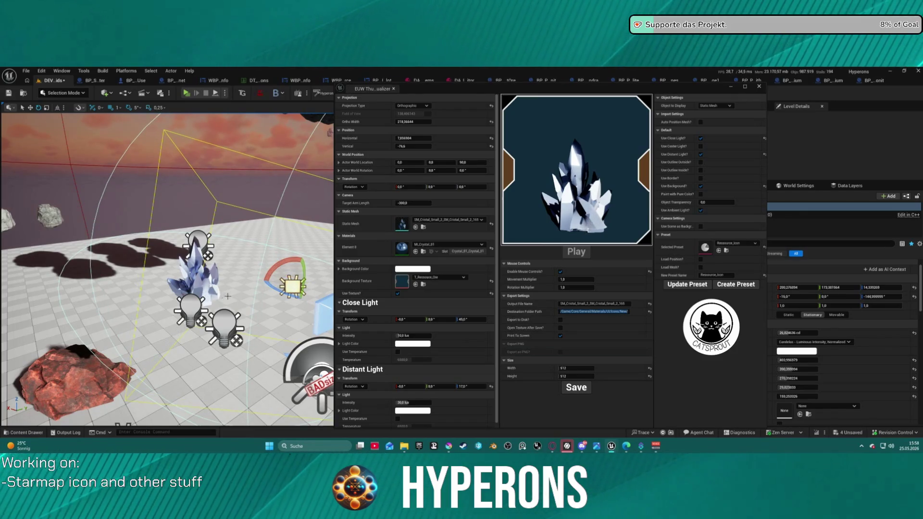
scroll(227, 296, down, 5)
- Rotate the lower-left point light around the crystal, settling at -30 degrees
click(225, 317)
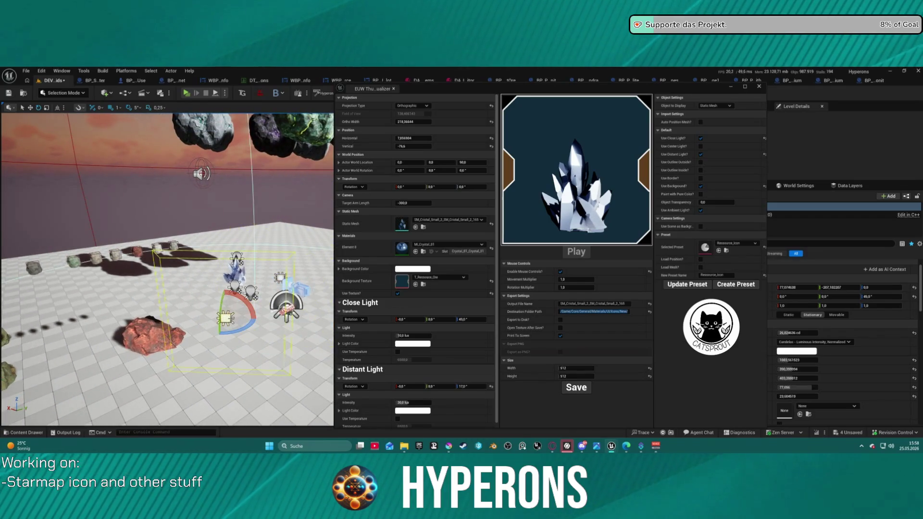
mouse_move(247, 327)
mouse_down()
mouse_move(243, 308)
mouse_move(253, 328)
mouse_move(214, 306)
mouse_move(258, 320)
mouse_up()
click(280, 278)
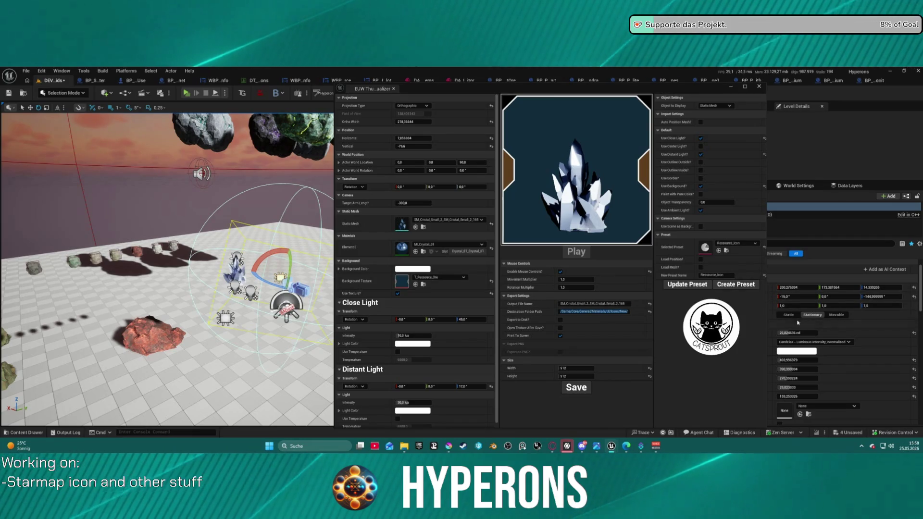
click(225, 317)
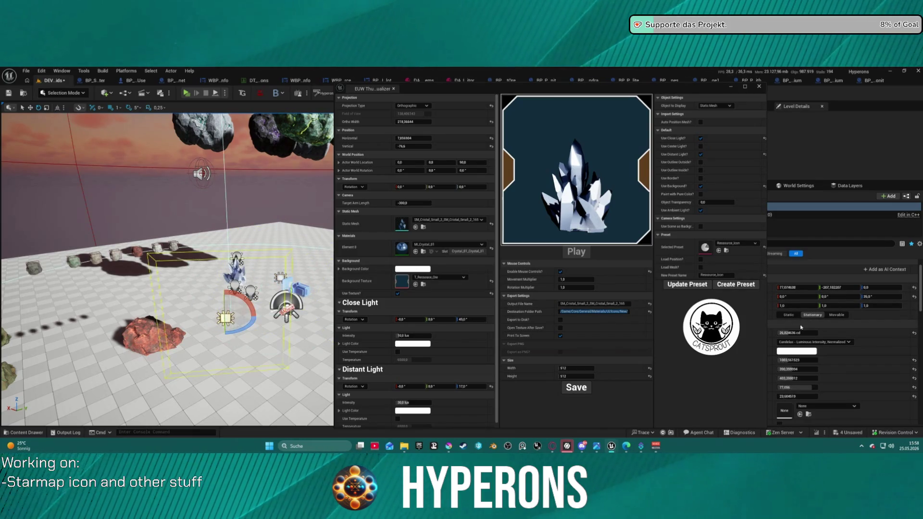
key(ctrl+z)
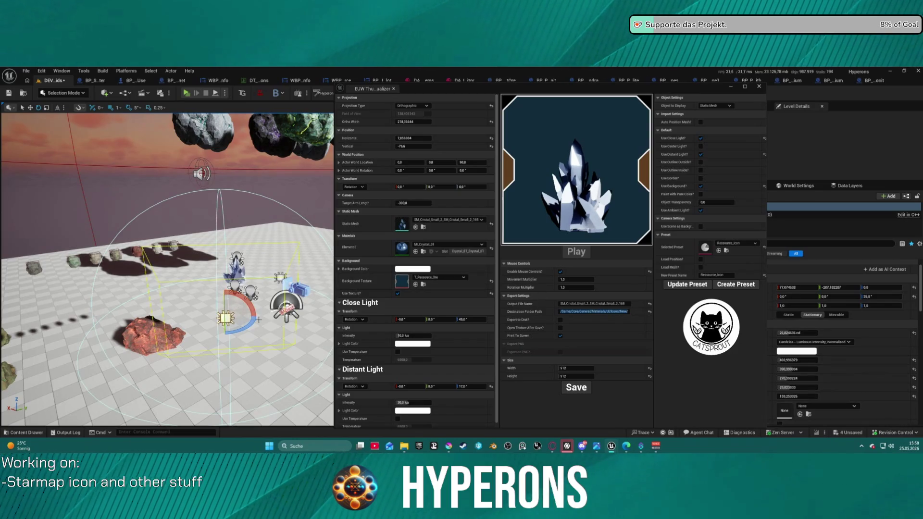
mouse_move(254, 321)
mouse_down()
mouse_move(271, 318)
mouse_move(261, 325)
mouse_move(219, 317)
mouse_up()
key(w)
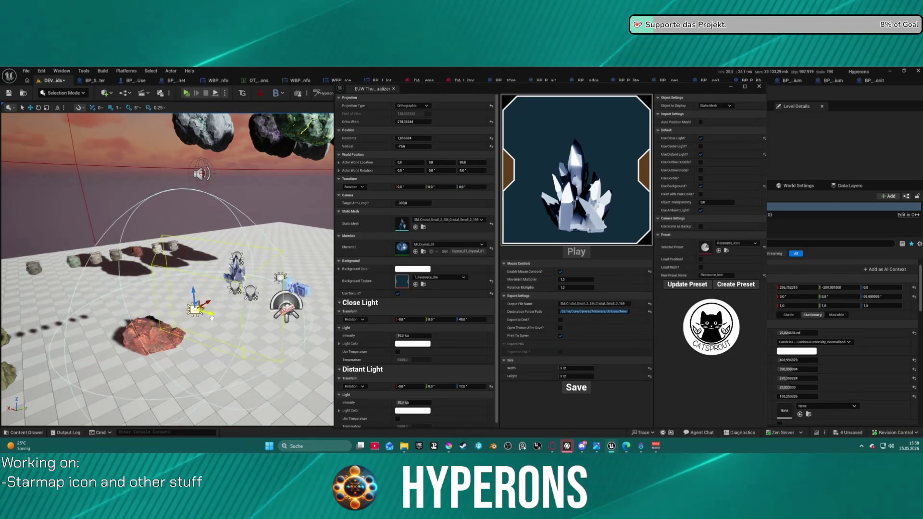
key(e)
mouse_move(211, 322)
mouse_down()
mouse_move(225, 303)
mouse_move(211, 322)
mouse_up()
mouse_move(187, 291)
mouse_down()
mouse_move(217, 303)
mouse_move(205, 292)
mouse_up()
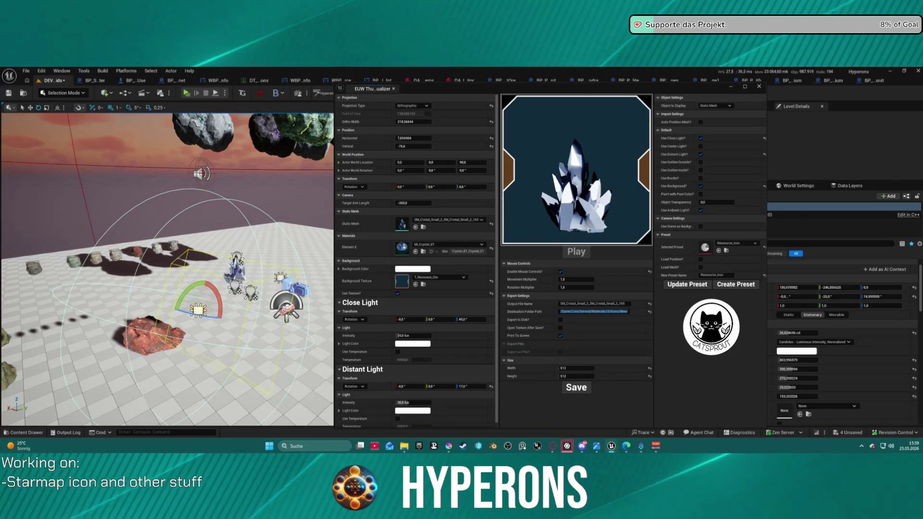
- Name the export T_Ressource_Crystal_Aetherium and save the white crystal icon texture
key(ctrl+v)
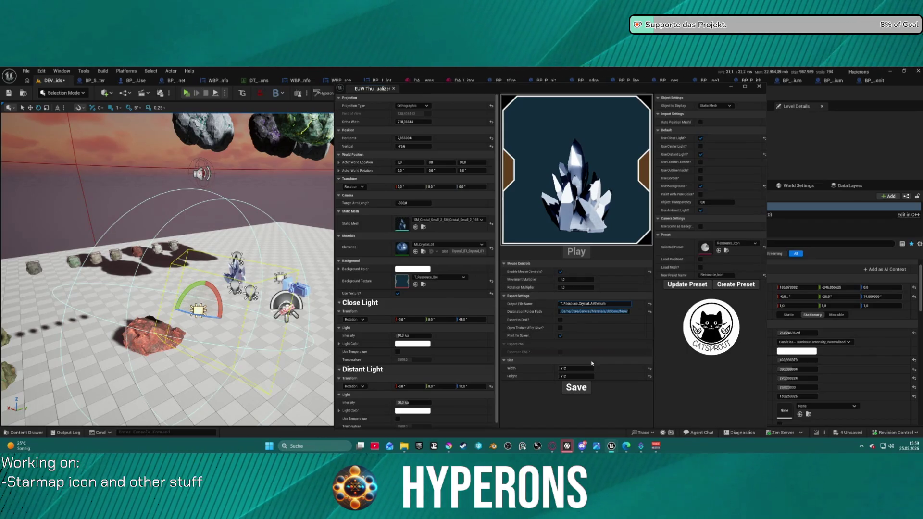
click(576, 387)
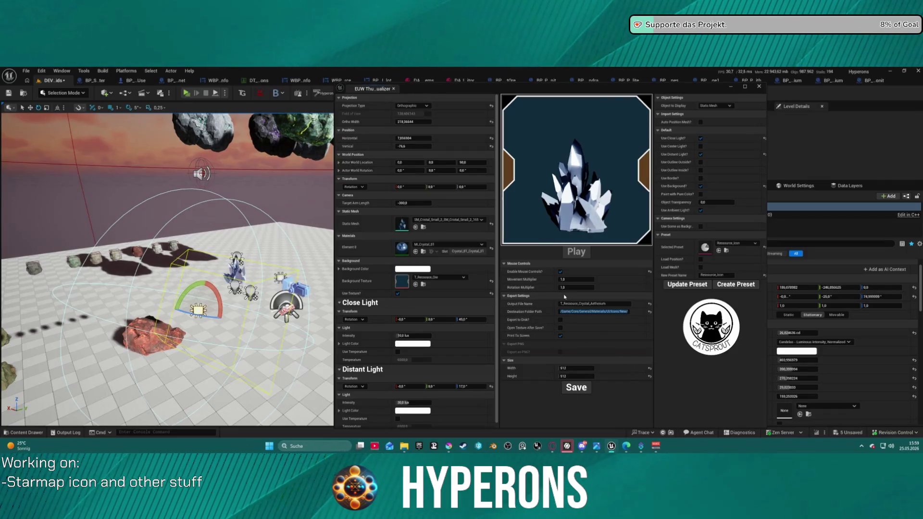
click(447, 220)
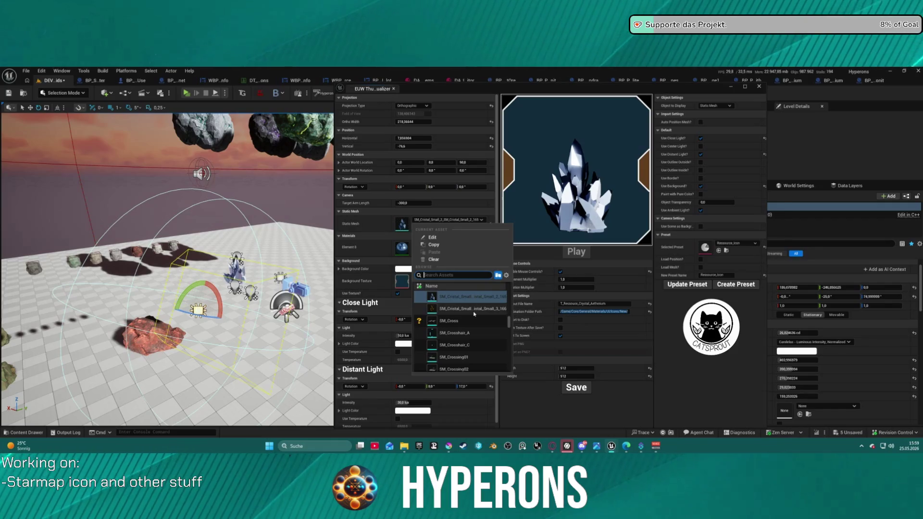
- Render SM_Cristal_Small_3 with the red MI_Crystal_02 material on Element 0
mouse_move(474, 313)
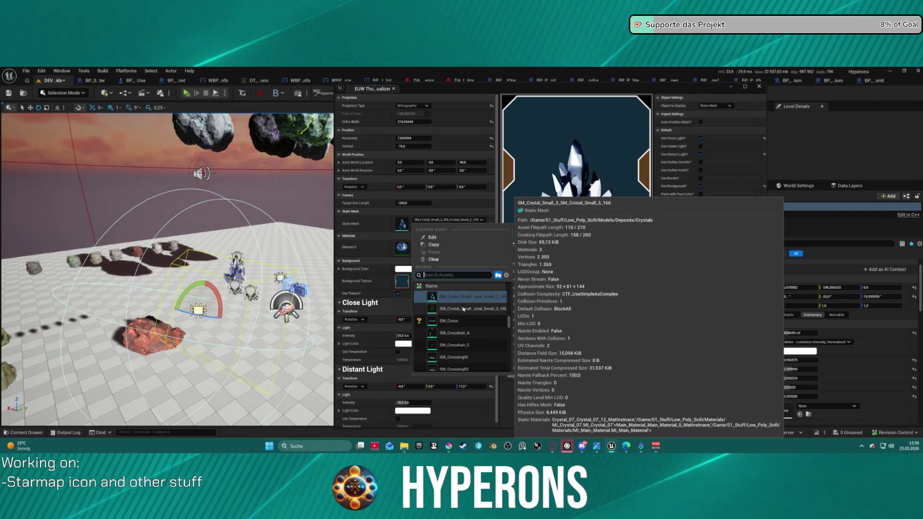
click(463, 309)
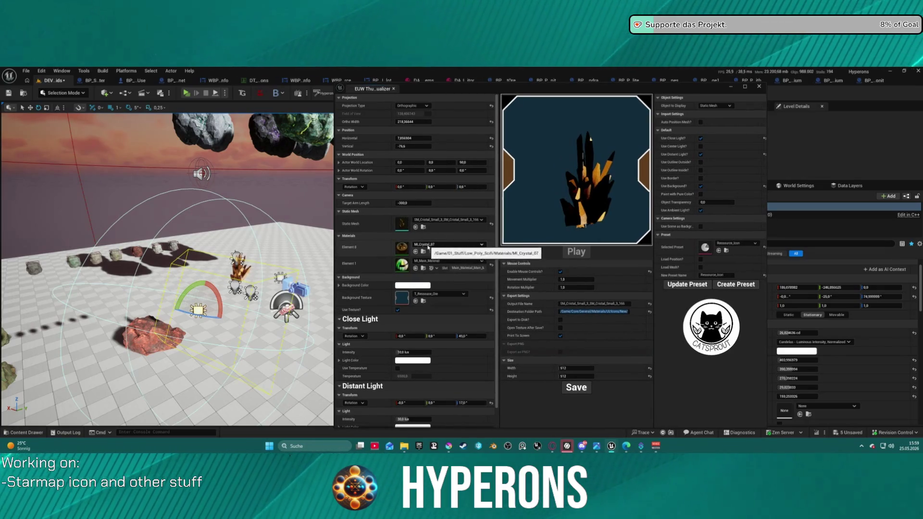
click(434, 245)
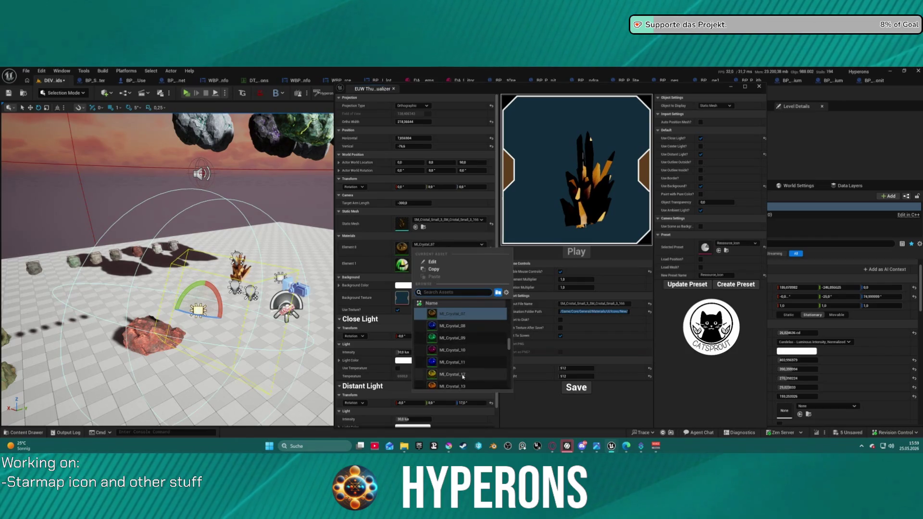
scroll(471, 343, up, 3)
scroll(472, 343, up, 1)
click(452, 319)
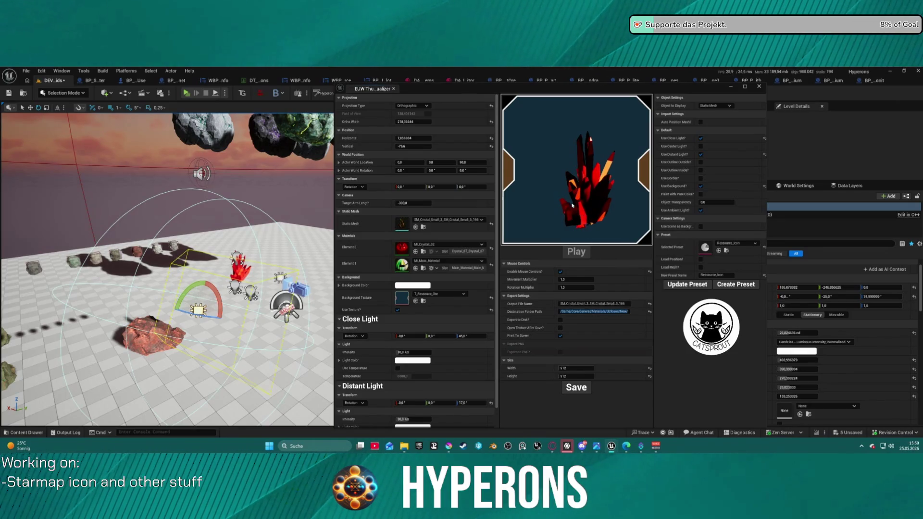
- Paste the base T_Ressource_Crystal_ name into Output File Name and retype its suffix
click(609, 302)
key(ctrl+v)
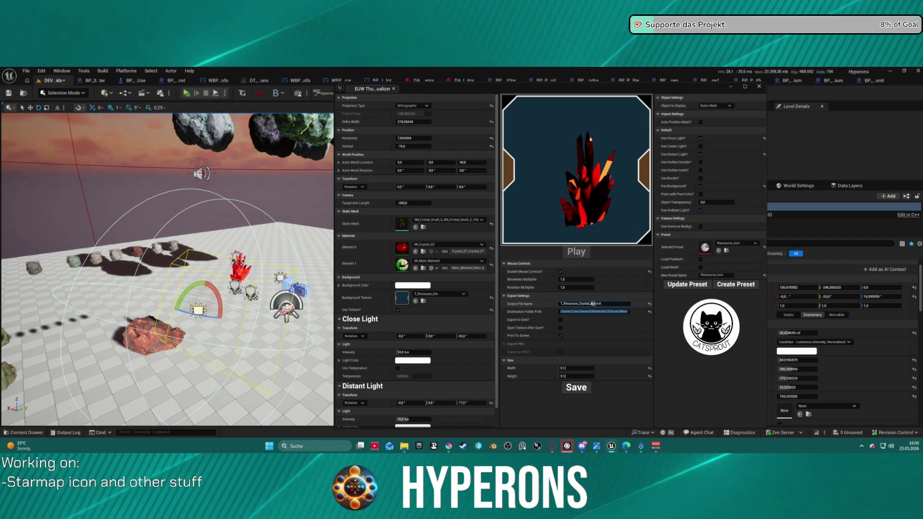
drag(592, 303, 666, 315)
text(ocrys)
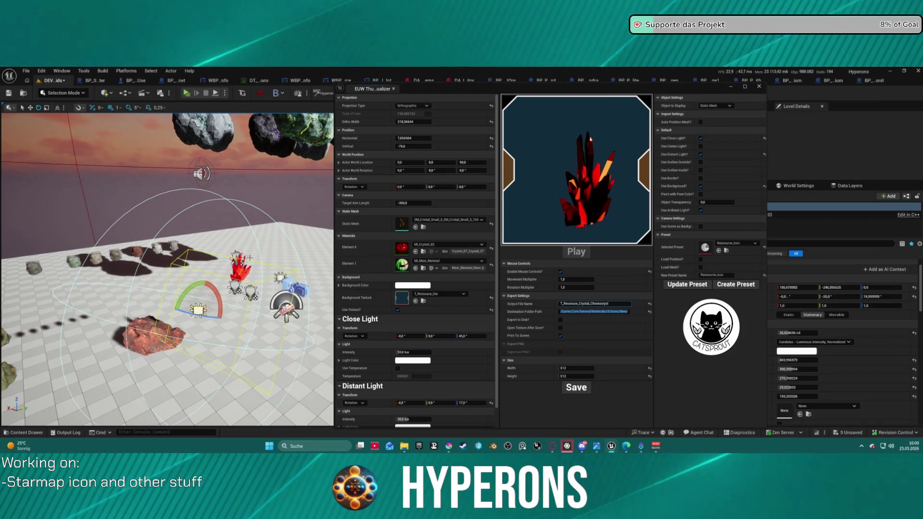
click(280, 278)
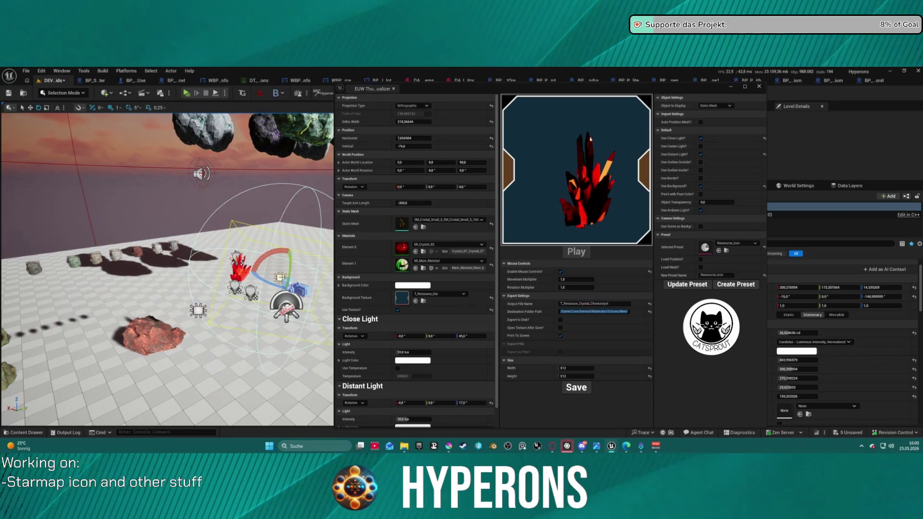
- Lower and rotate the point light near the red crystal to relight it
mouse_move(283, 251)
mouse_down()
mouse_move(299, 247)
mouse_move(288, 250)
mouse_up()
mouse_move(290, 283)
mouse_down()
mouse_move(298, 285)
mouse_move(259, 277)
mouse_move(254, 286)
mouse_up()
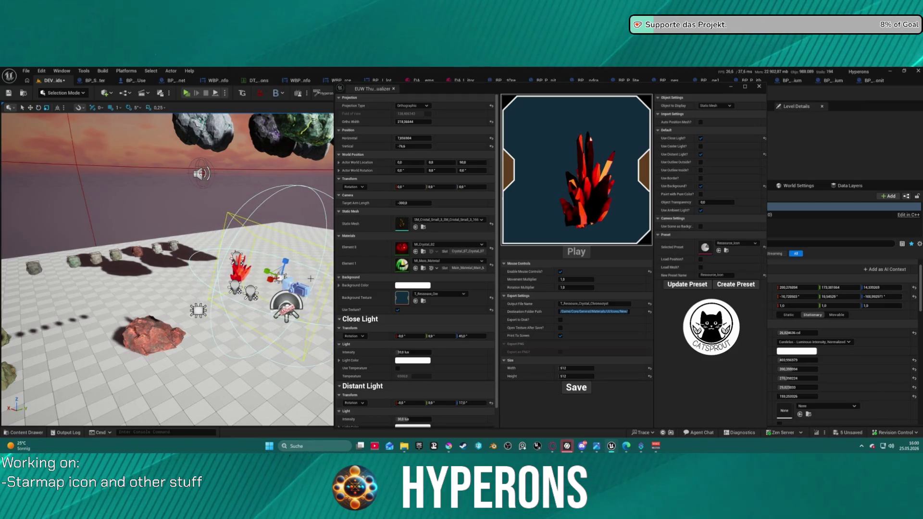
key(d)
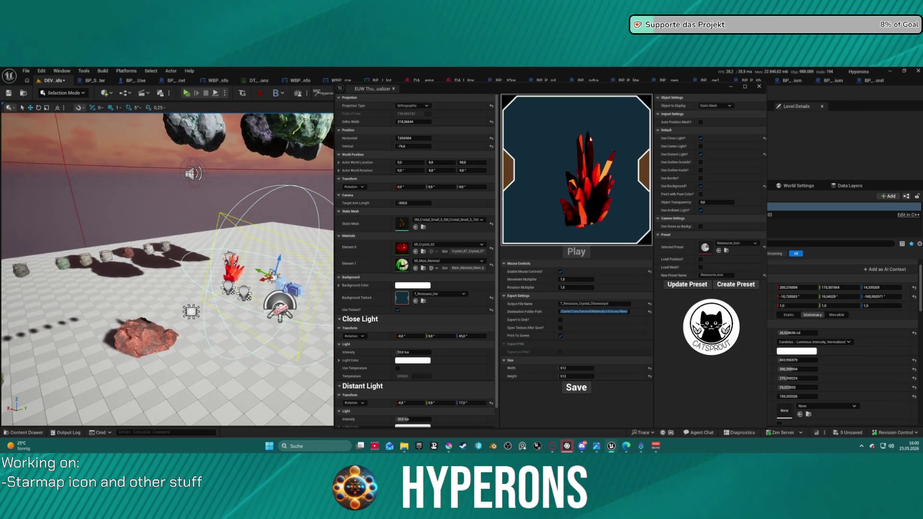
mouse_move(274, 277)
mouse_down()
mouse_move(267, 353)
mouse_move(274, 278)
mouse_up()
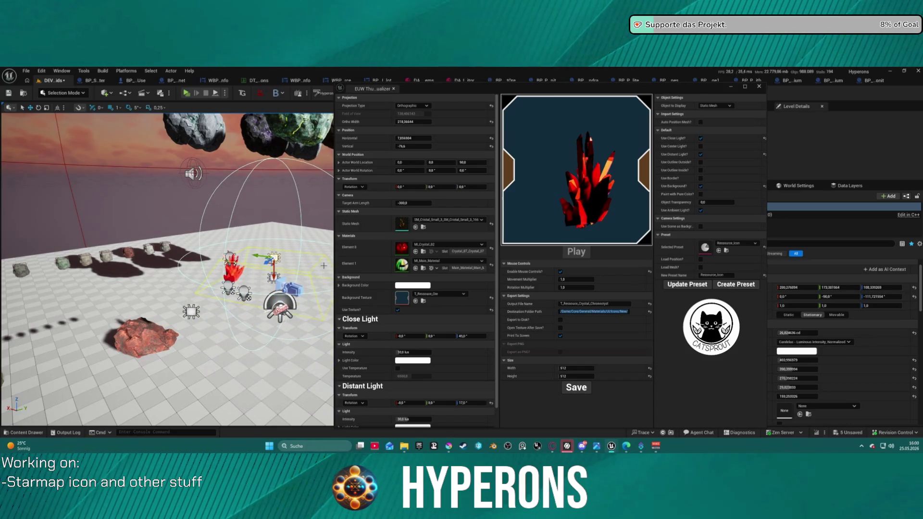
key(Escape)
click(273, 278)
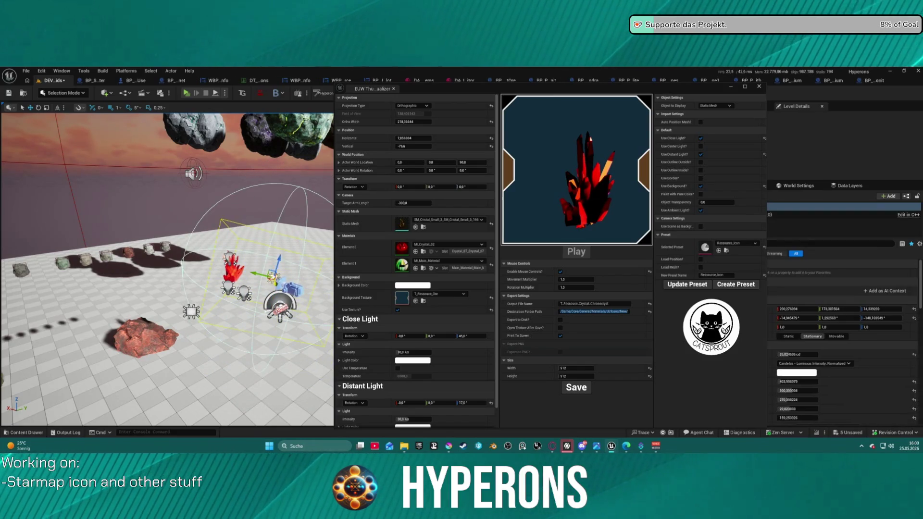
mouse_move(273, 277)
mouse_down()
mouse_move(276, 321)
mouse_move(312, 327)
mouse_move(243, 294)
mouse_move(320, 293)
mouse_up()
key(e)
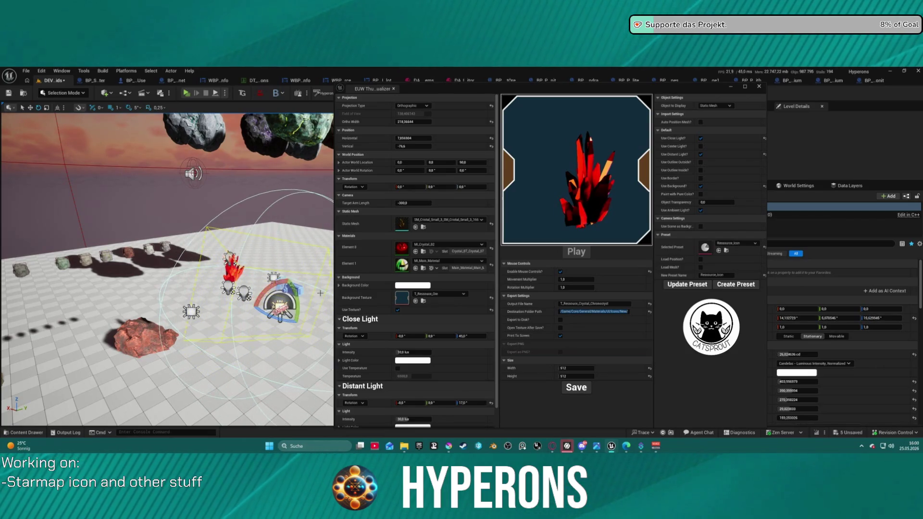
mouse_move(260, 316)
mouse_down()
mouse_move(303, 315)
mouse_move(280, 314)
mouse_up()
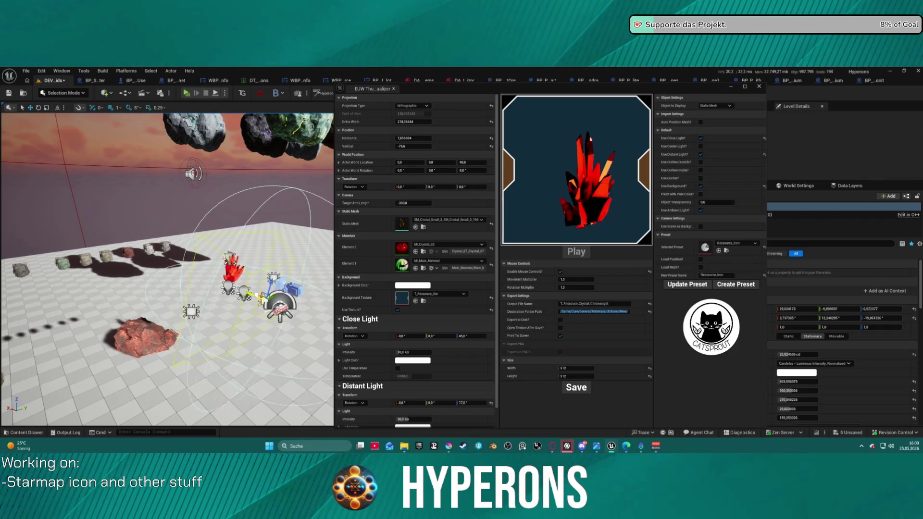
- Save the red crystal icon texture and switch the mesh to SM_Crystal_Big_1
click(224, 283)
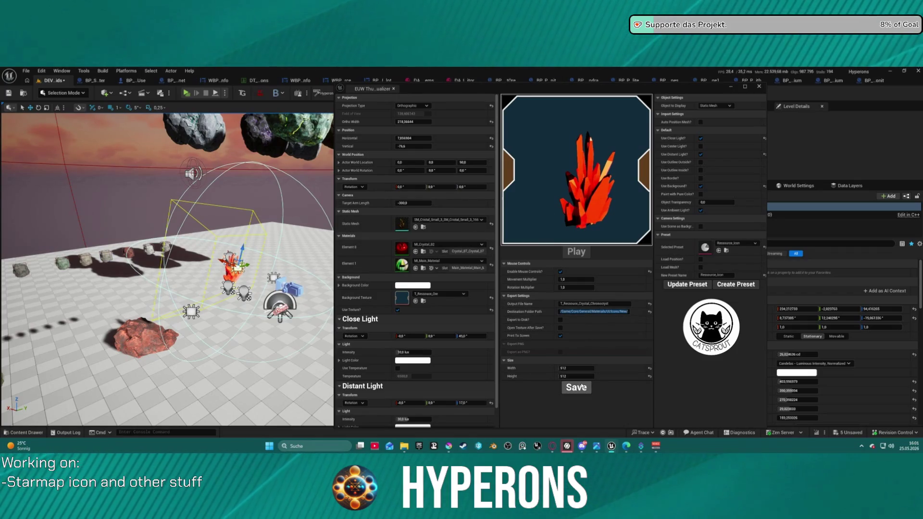
click(615, 301)
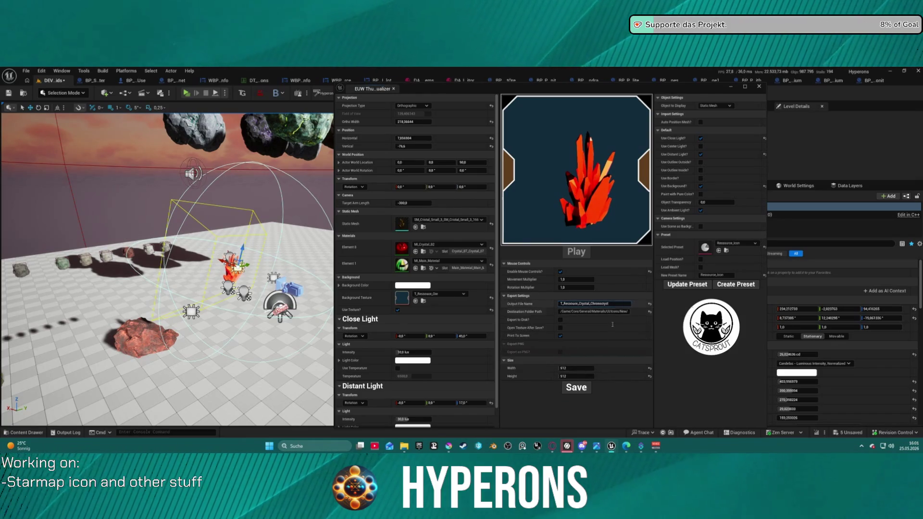
click(579, 390)
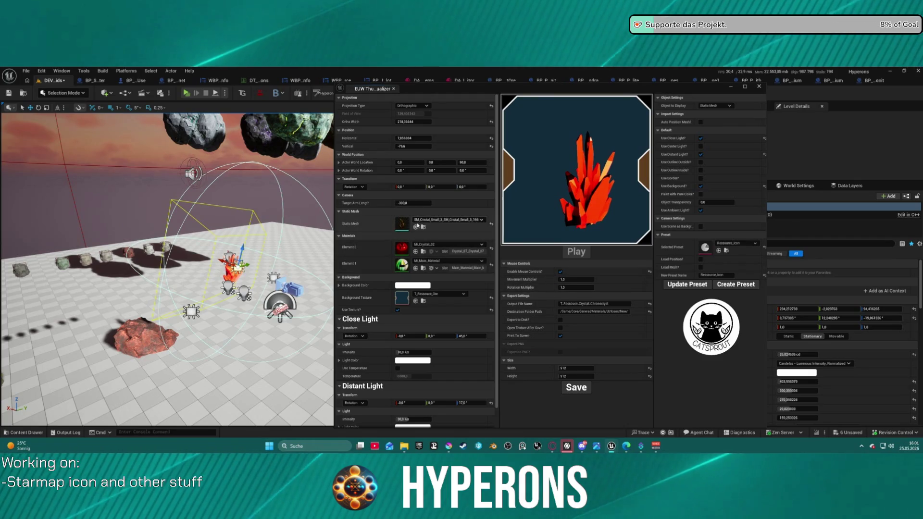
click(415, 227)
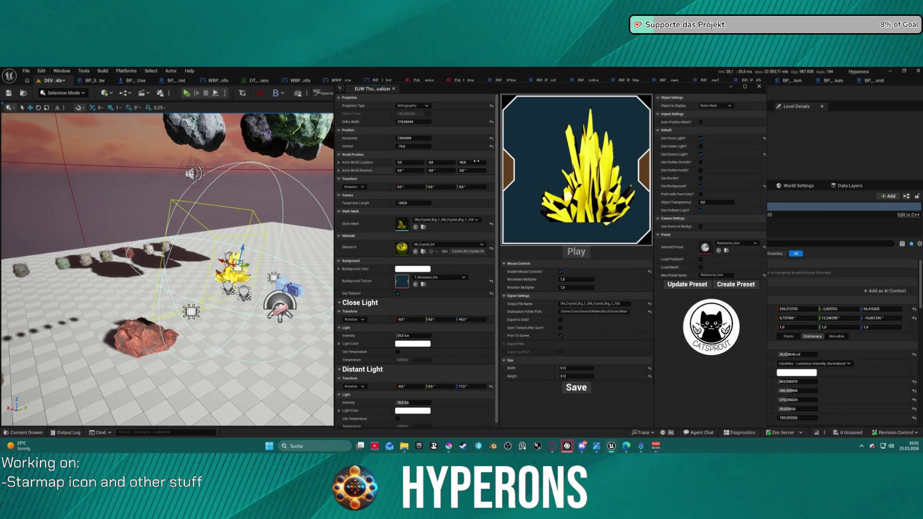
- Frame SM_Crystal_Big_1 at Ortho Width 350.88 and Y rotation 10, naming it T_Ressource_Crystal_Solarith
mouse_move(413, 121)
mouse_down()
mouse_move(403, 122)
mouse_move(439, 122)
mouse_move(413, 122)
mouse_move(409, 138)
mouse_move(391, 138)
mouse_move(411, 147)
mouse_move(390, 146)
mouse_move(413, 122)
mouse_move(410, 146)
mouse_up()
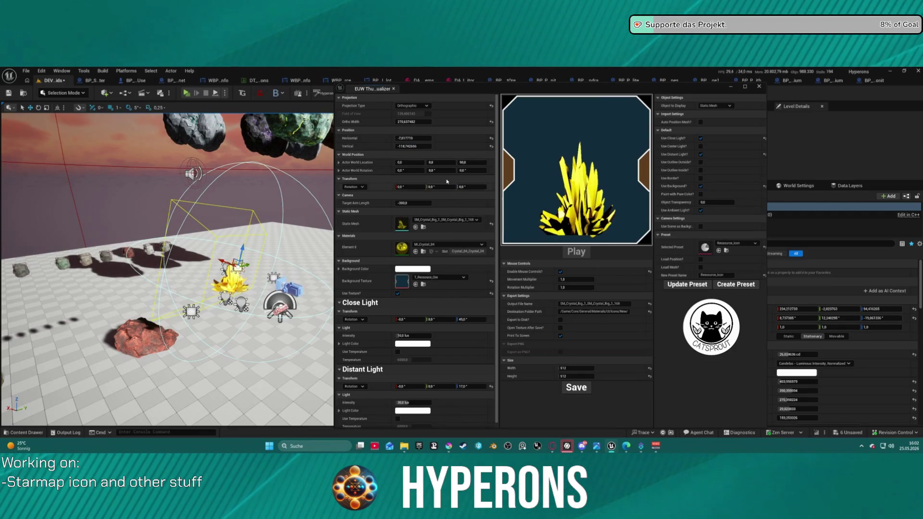
drag(435, 186, 434, 186)
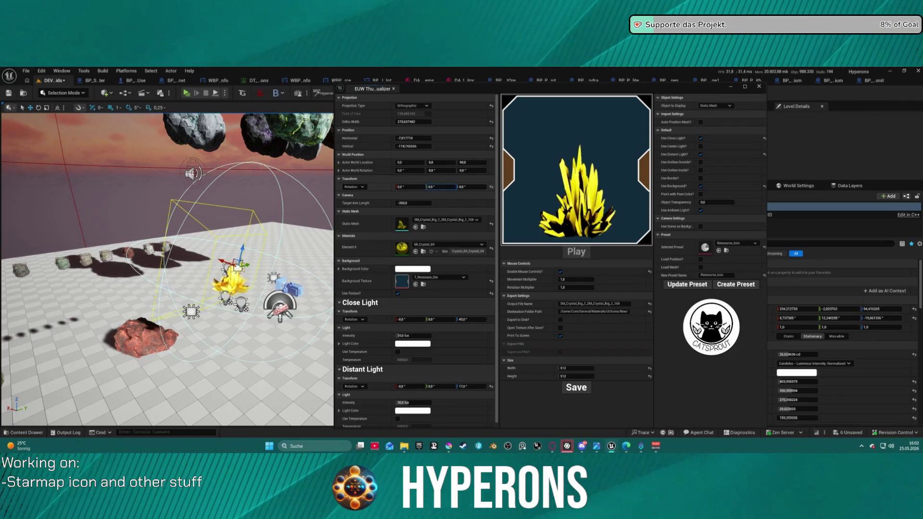
click(598, 304)
key(ctrl+v)
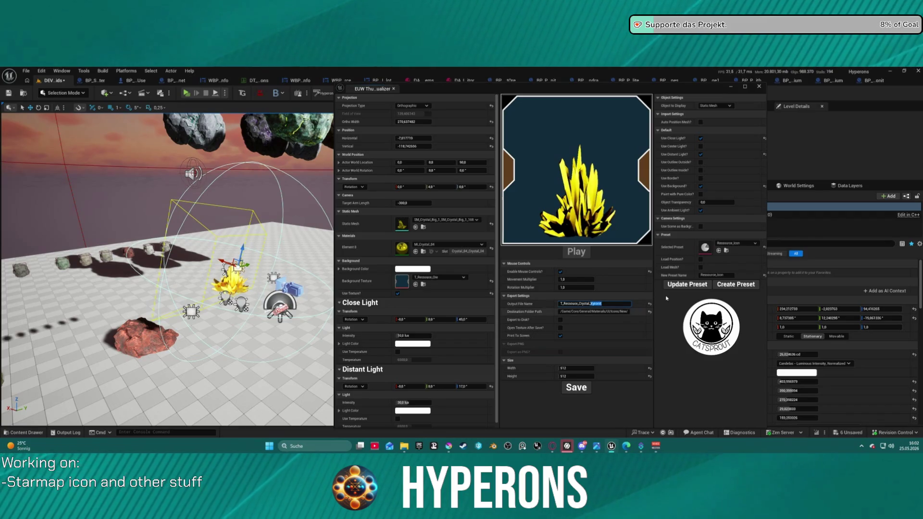
text(arith)
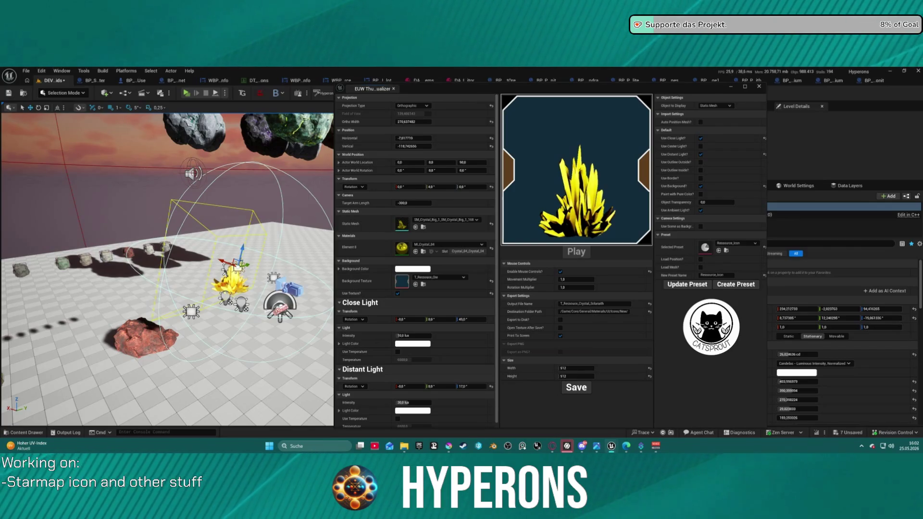
click(414, 227)
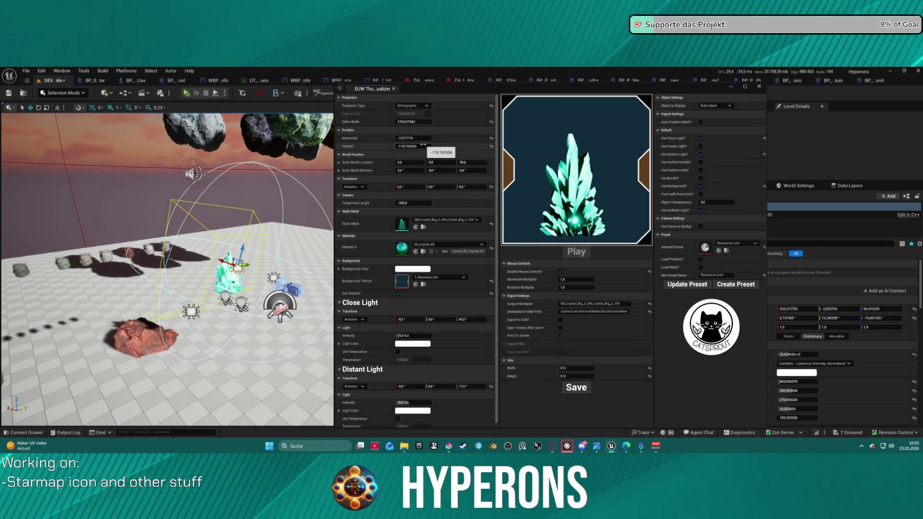
- Re-centre the teal crystal vertically, name it T_Ressource_Crystal_Prismarion and save its icon
mouse_move(423, 145)
mouse_down()
mouse_move(395, 145)
mouse_move(418, 122)
mouse_move(447, 121)
mouse_move(395, 146)
mouse_up()
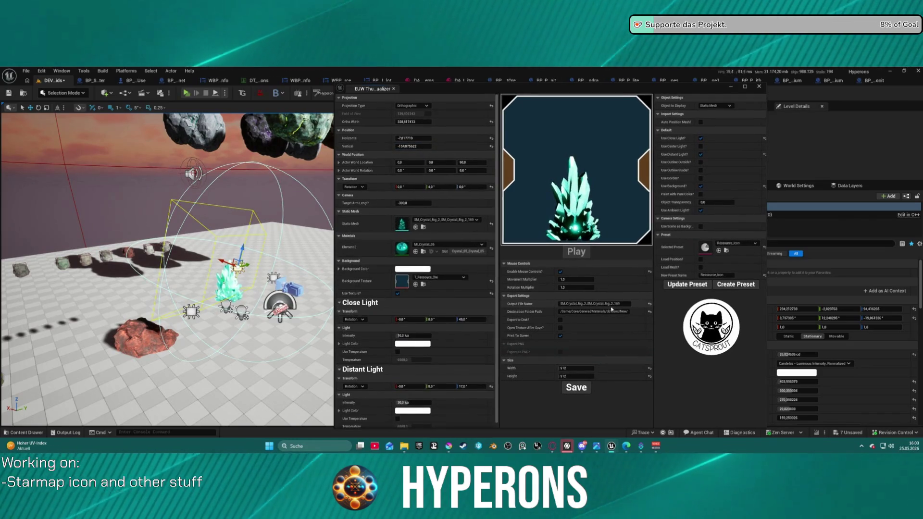
drag(620, 305, 545, 303)
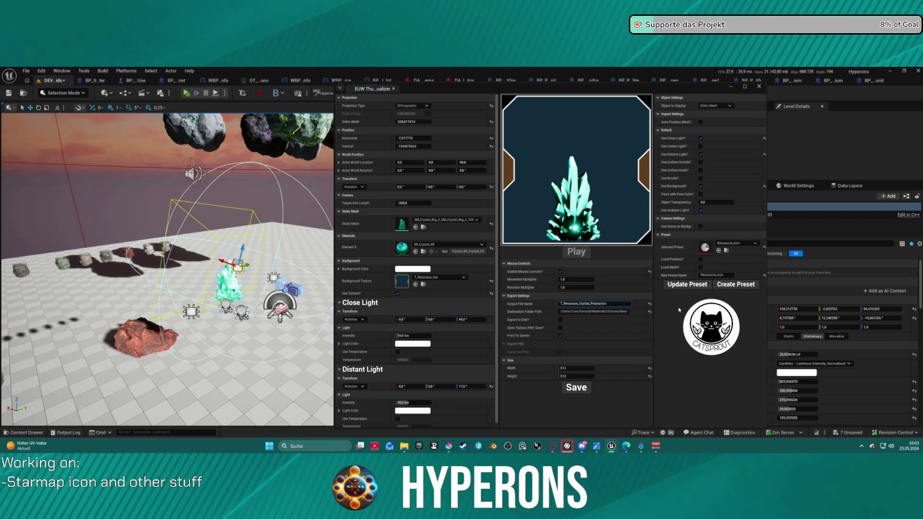
click(582, 391)
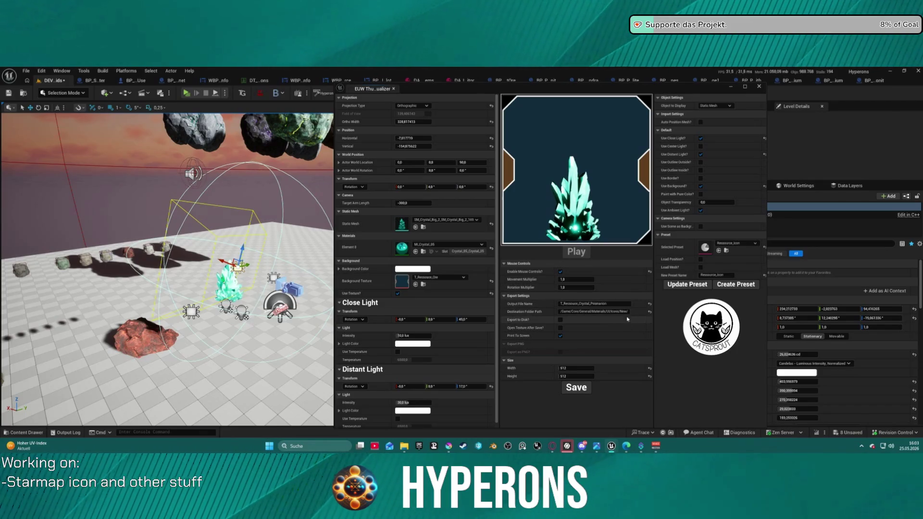
- Render SM_Crystal_Big_3 and save it as a T_Ressource_Crystal icon texture, then load SM_Crystal_Big_4
click(416, 228)
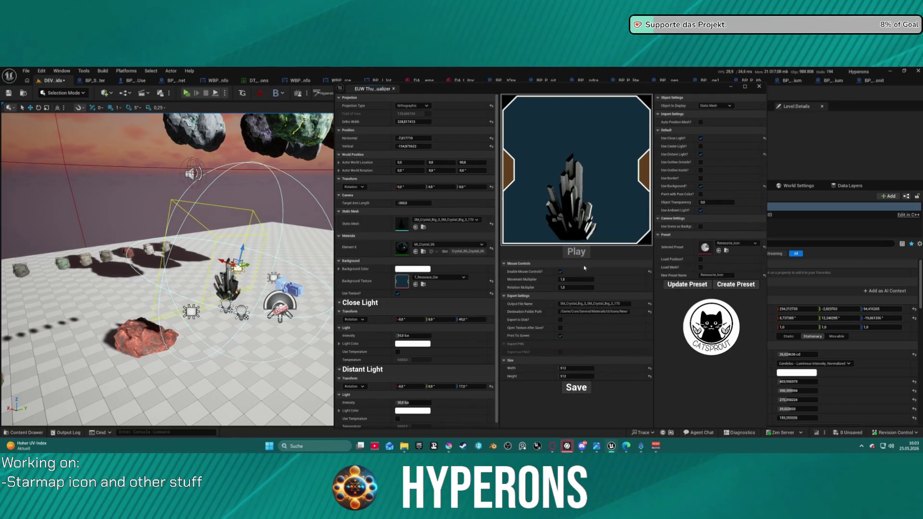
click(622, 304)
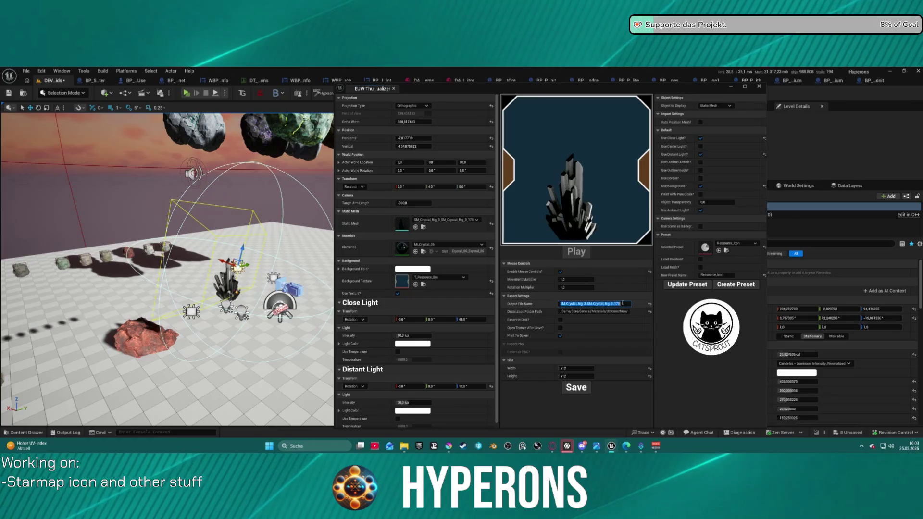
key(ctrl+v)
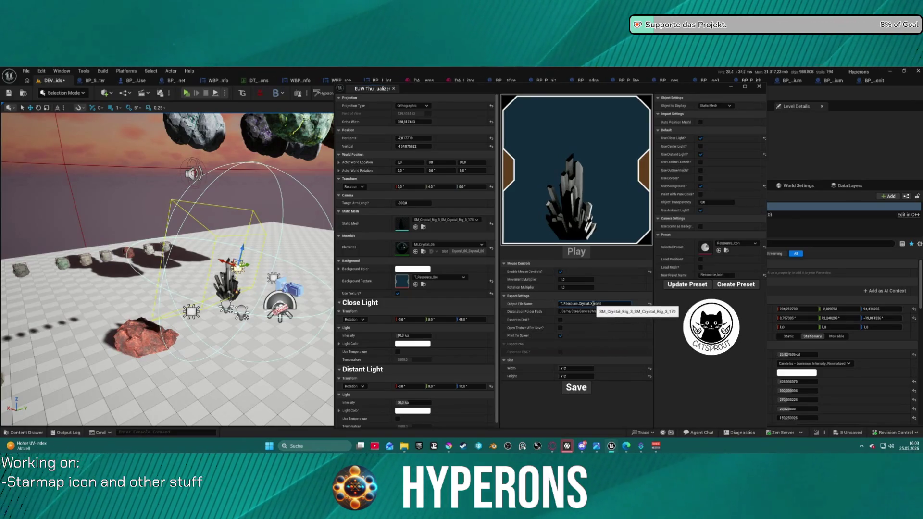
drag(593, 303, 642, 311)
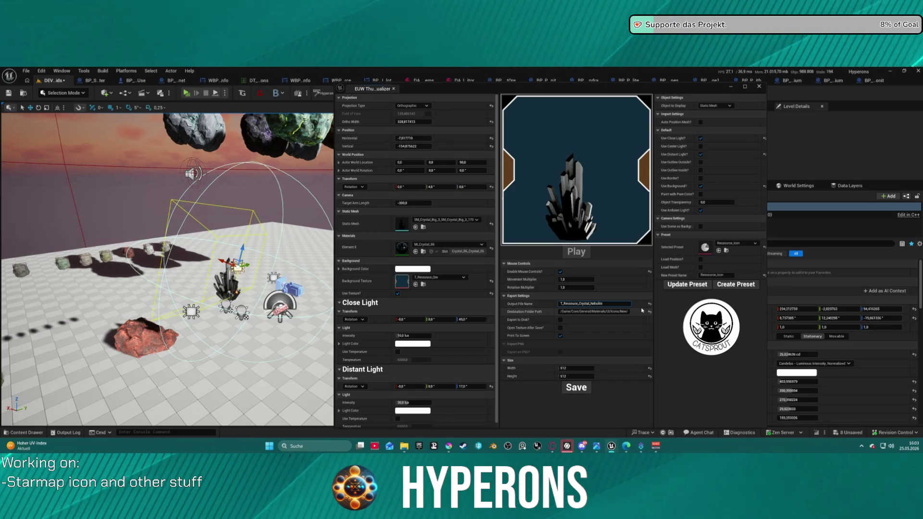
click(579, 389)
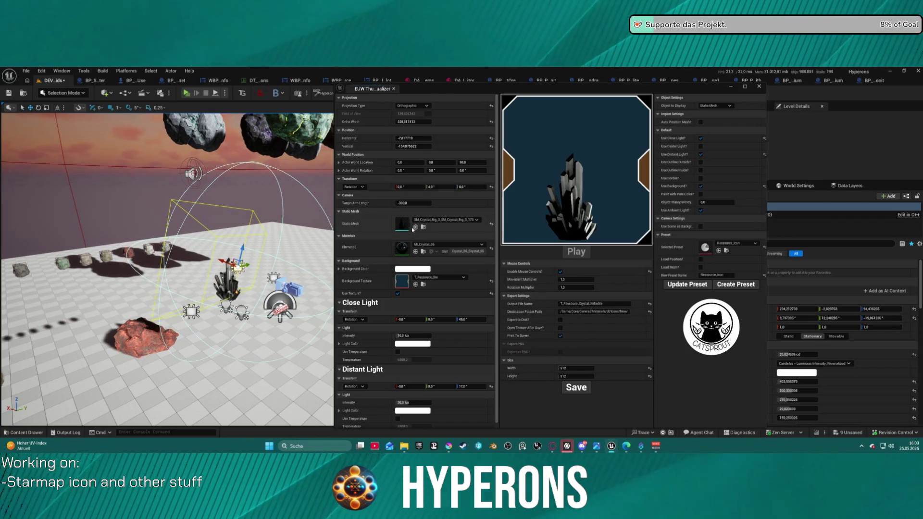
click(416, 227)
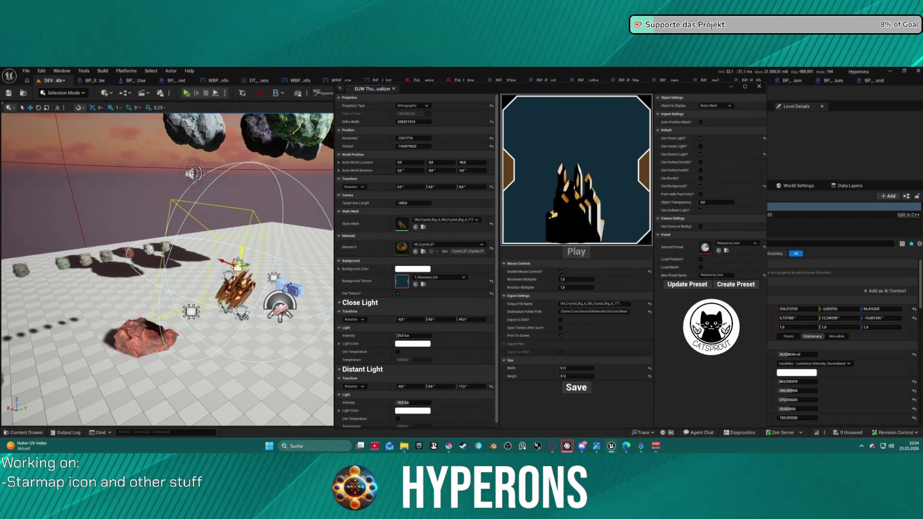
- Widen the ortho framing, move the crystal, and shift the two lights left and right
mouse_move(412, 122)
mouse_down()
mouse_move(433, 122)
mouse_move(412, 122)
mouse_up()
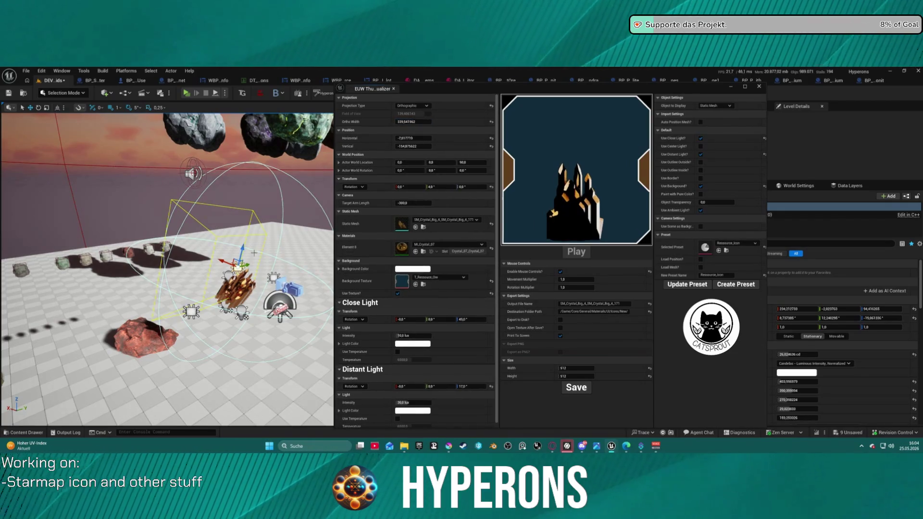
mouse_move(220, 262)
mouse_down()
mouse_move(216, 253)
mouse_move(274, 278)
mouse_move(268, 342)
mouse_move(275, 304)
mouse_up()
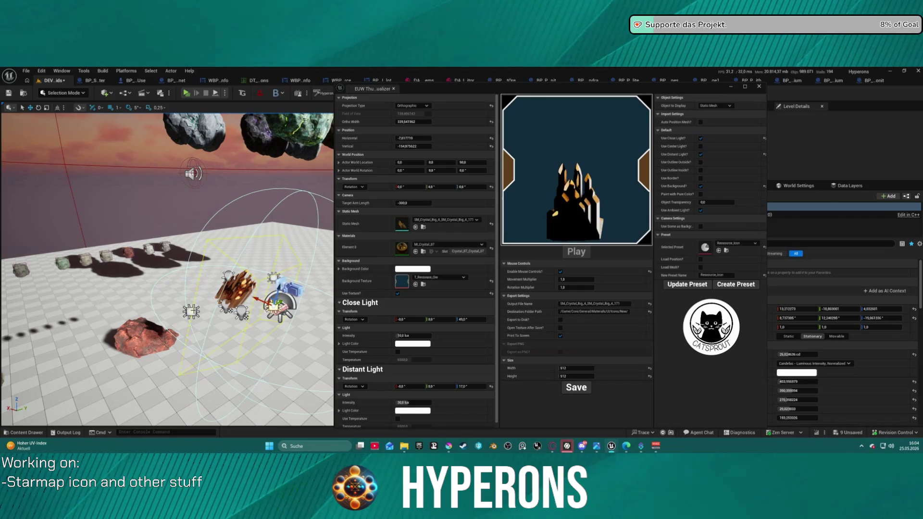
click(191, 311)
drag(210, 315, 198, 313)
click(273, 278)
drag(273, 278, 289, 283)
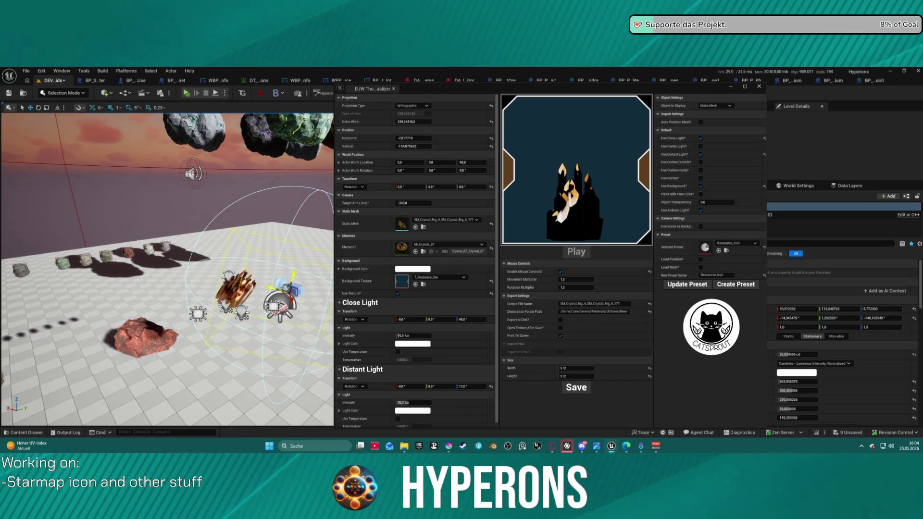
- Reposition and re-aim the second light to change the crystal's preview lighting
drag(288, 287, 299, 299)
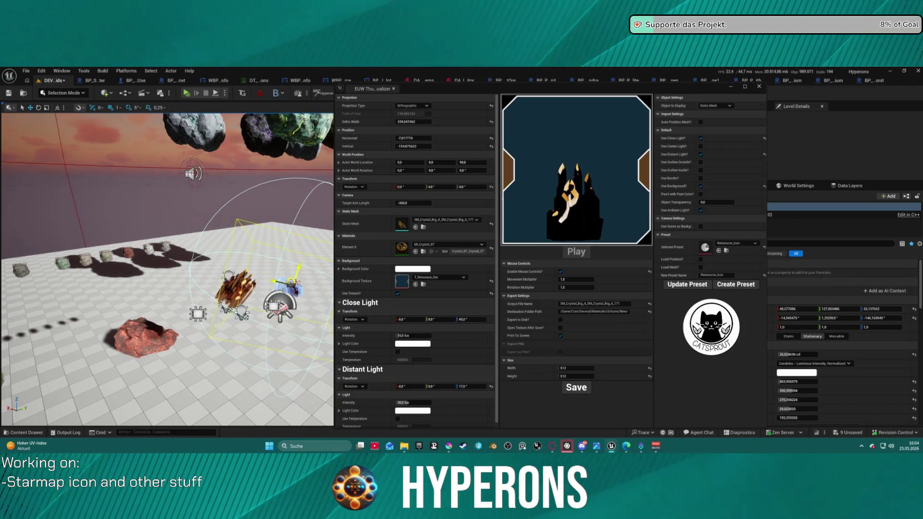
mouse_move(290, 286)
mouse_down()
mouse_move(274, 303)
mouse_move(257, 293)
mouse_move(264, 295)
mouse_move(256, 304)
mouse_up()
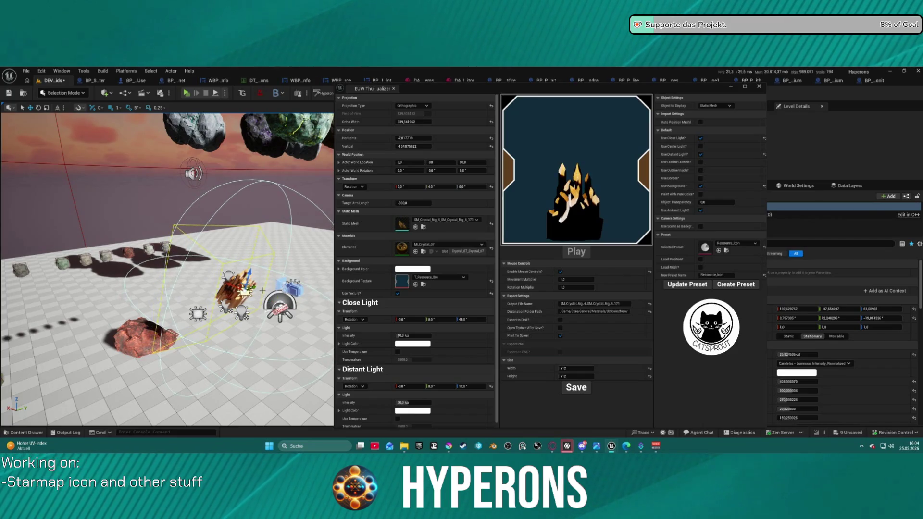
mouse_move(262, 277)
mouse_down()
mouse_move(230, 269)
mouse_move(222, 279)
mouse_move(255, 298)
mouse_up()
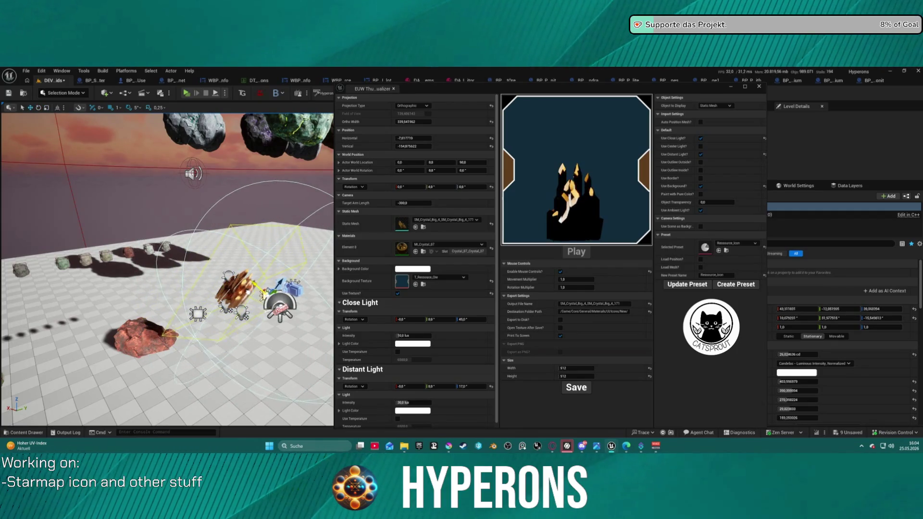
mouse_move(262, 265)
mouse_down()
mouse_move(245, 276)
mouse_move(252, 238)
mouse_move(240, 269)
mouse_move(249, 265)
mouse_up()
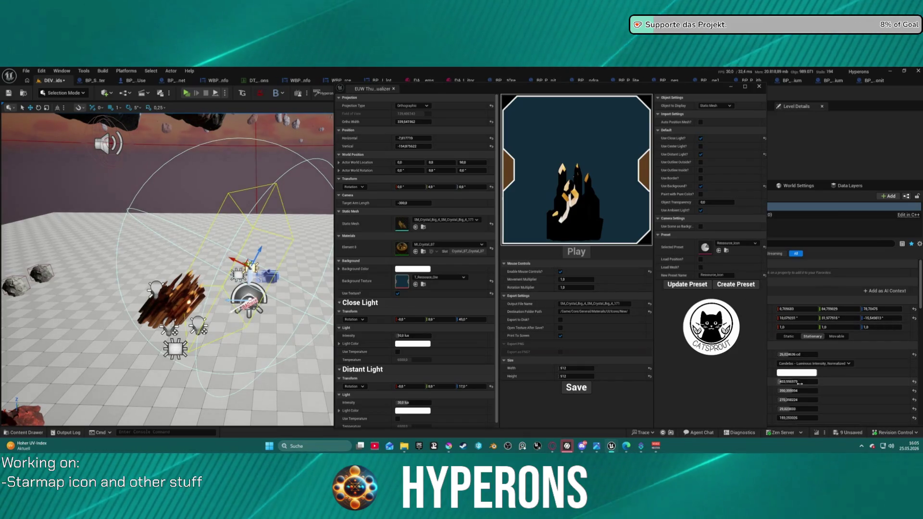
- Extend the light's attenuation radius to 2583,03 and rotate and move it up-left near the crystal
mouse_move(794, 381)
mouse_down()
mouse_move(834, 382)
mouse_move(798, 382)
mouse_up()
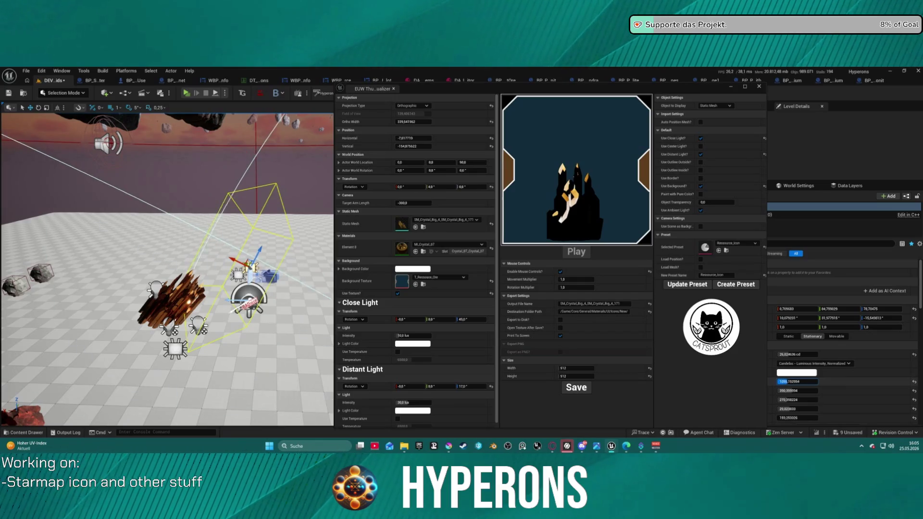
key(e)
mouse_move(248, 244)
mouse_down()
mouse_move(231, 246)
mouse_move(248, 244)
mouse_up()
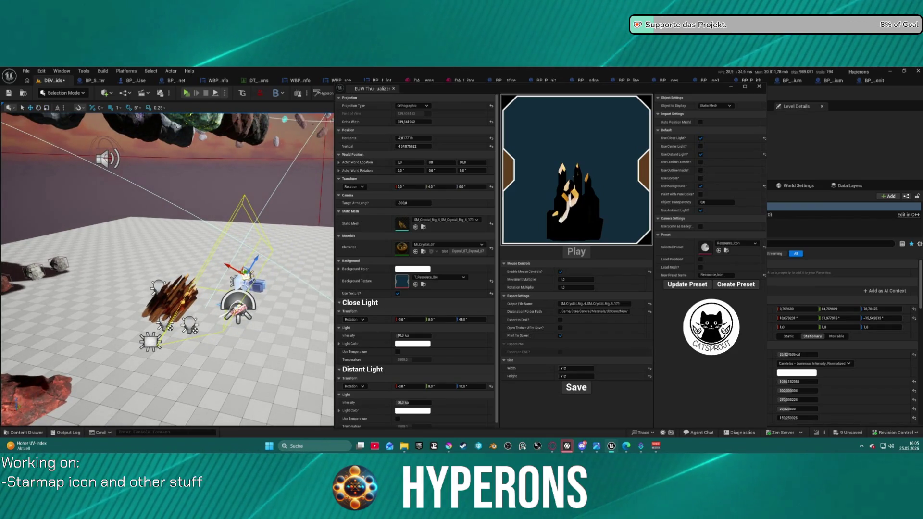
mouse_move(246, 274)
mouse_down()
mouse_move(168, 237)
mouse_move(169, 244)
mouse_move(157, 219)
mouse_move(262, 230)
mouse_move(231, 289)
mouse_move(250, 294)
mouse_move(202, 280)
mouse_up()
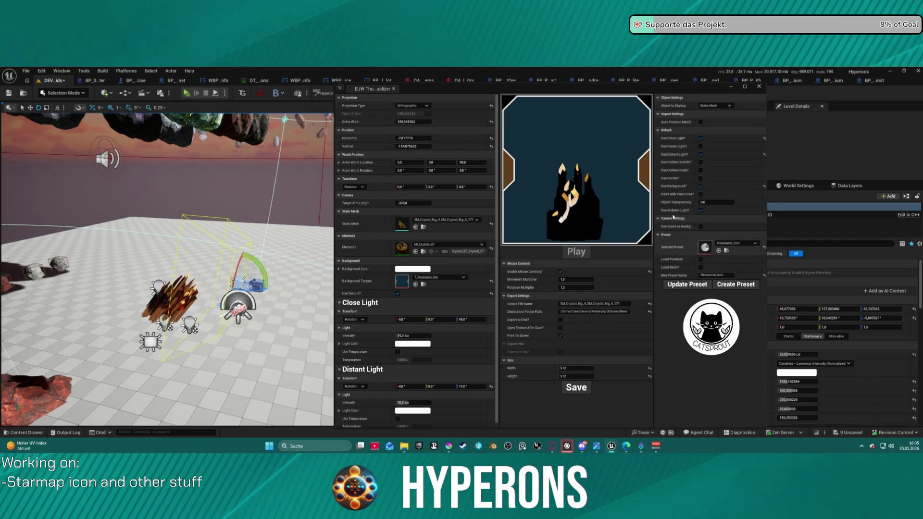
click(700, 154)
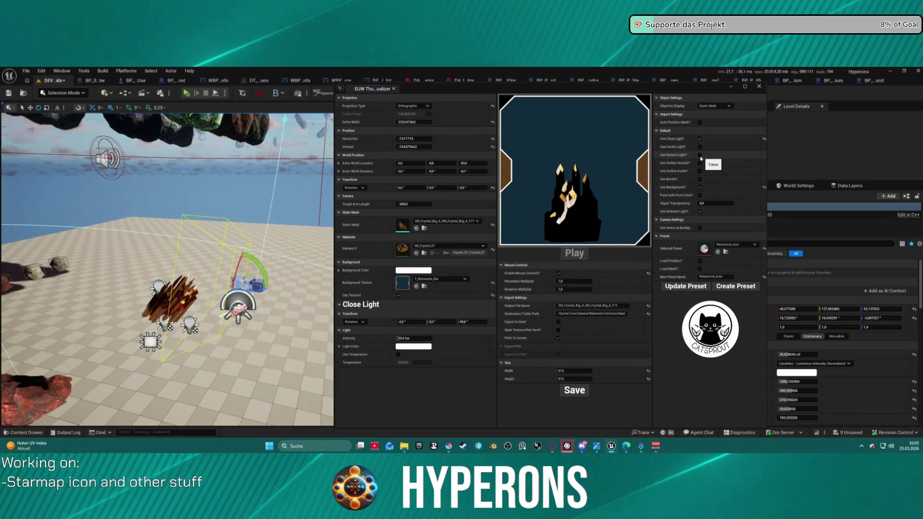
click(700, 155)
click(700, 155)
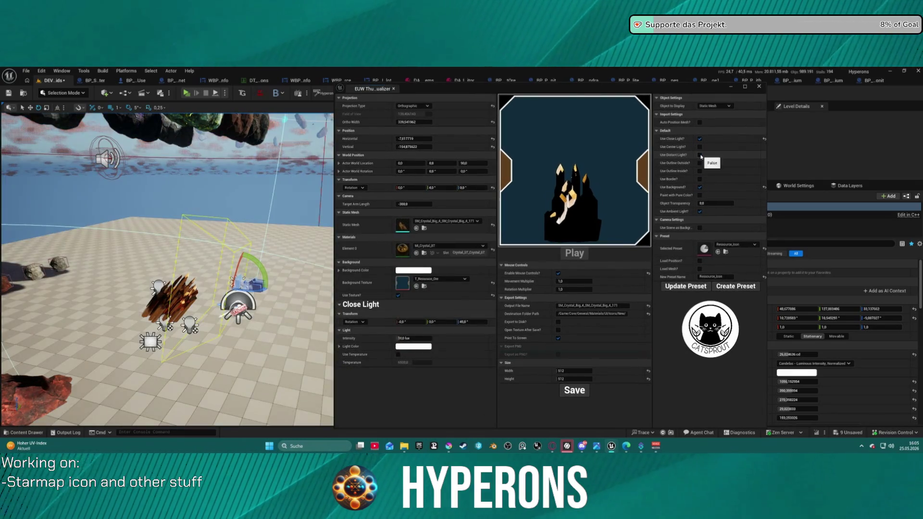
click(700, 156)
click(700, 139)
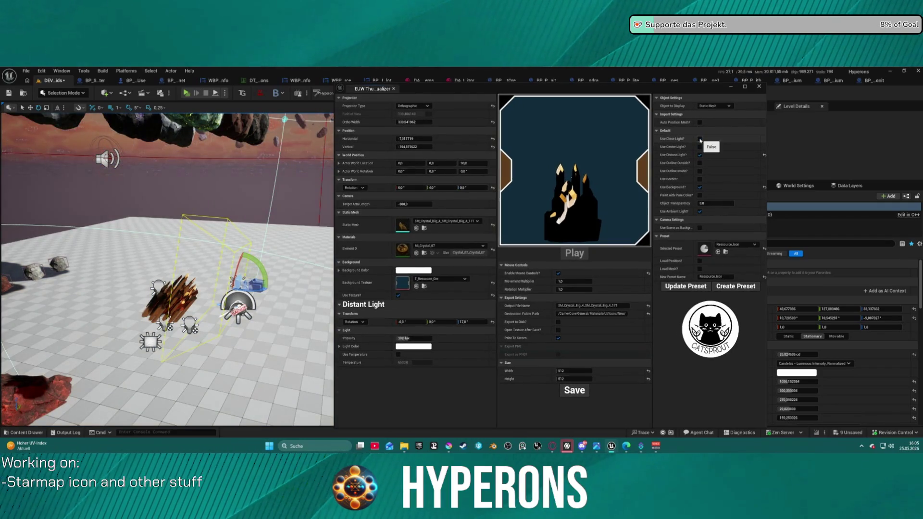
click(700, 139)
click(700, 140)
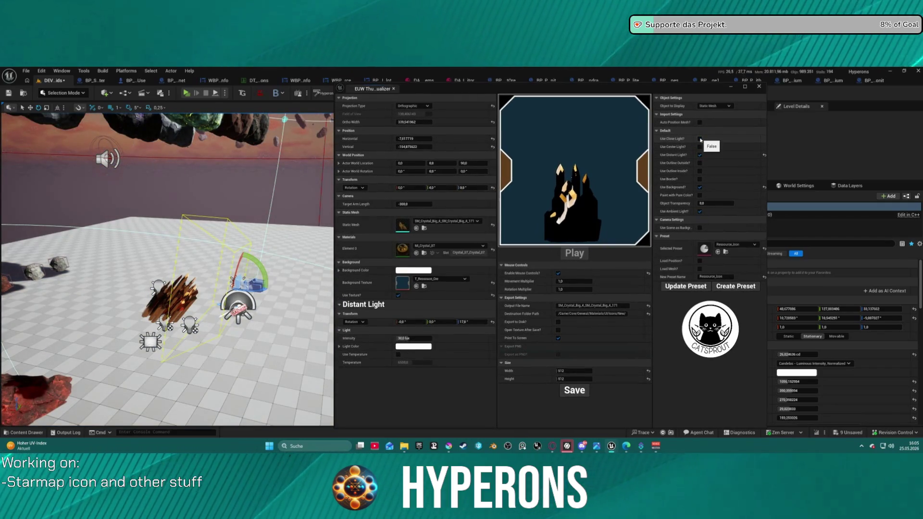
click(700, 139)
mouse_move(168, 269)
mouse_down()
mouse_move(172, 154)
mouse_move(157, 154)
mouse_up()
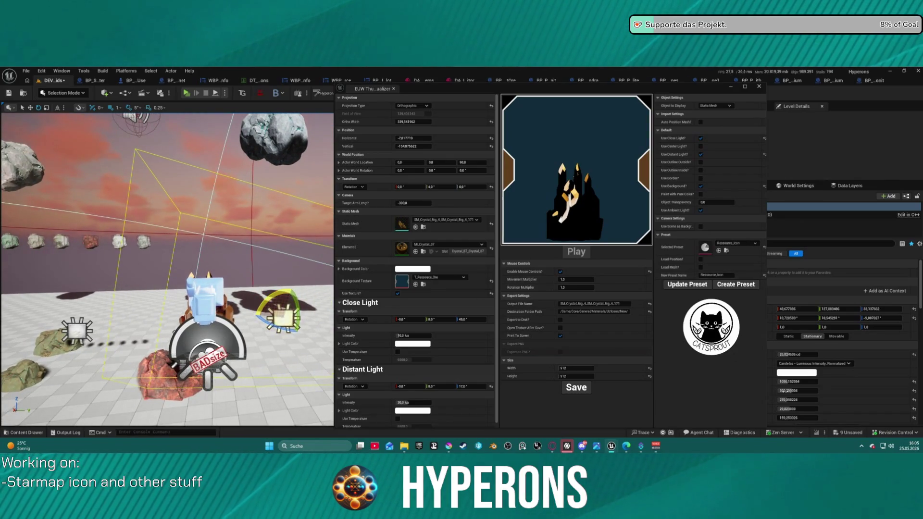
- Raise the light's value to 2246,28, rotate it -15°, and move it to a new spot
mouse_move(793, 384)
mouse_down()
mouse_move(832, 384)
mouse_move(759, 391)
mouse_move(803, 399)
mouse_move(788, 408)
mouse_move(808, 417)
mouse_move(799, 418)
mouse_up()
mouse_move(280, 300)
mouse_down()
mouse_move(285, 291)
mouse_move(265, 336)
mouse_move(182, 365)
mouse_move(96, 380)
mouse_move(279, 345)
mouse_up()
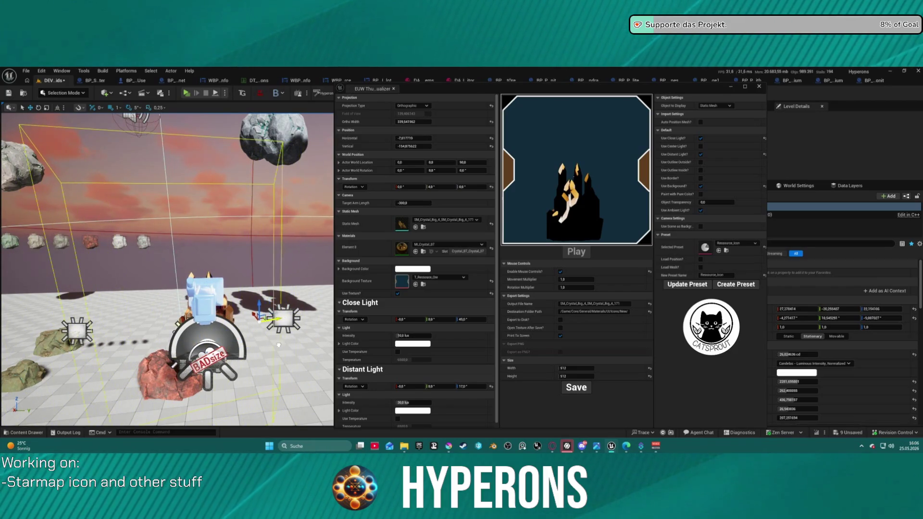
drag(188, 326, 203, 303)
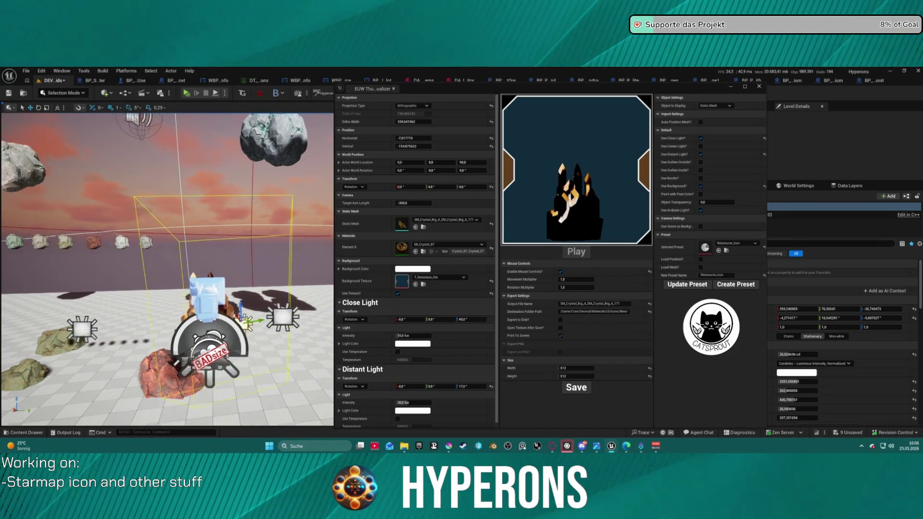
- Place the light behind the crystal and rotate the crystal to 93° around Z
key(f)
scroll(168, 269, up, 5)
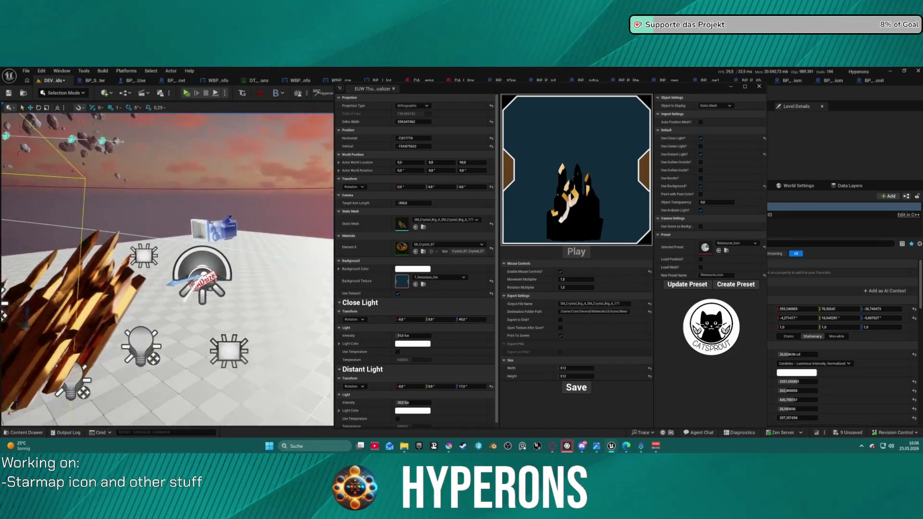
scroll(144, 351, down, 8)
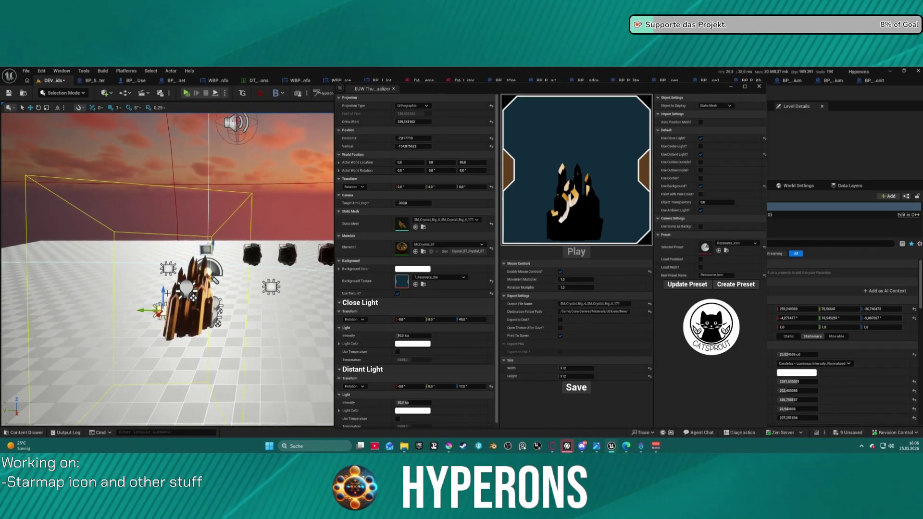
mouse_move(143, 311)
mouse_down()
mouse_move(179, 314)
mouse_move(192, 278)
mouse_up()
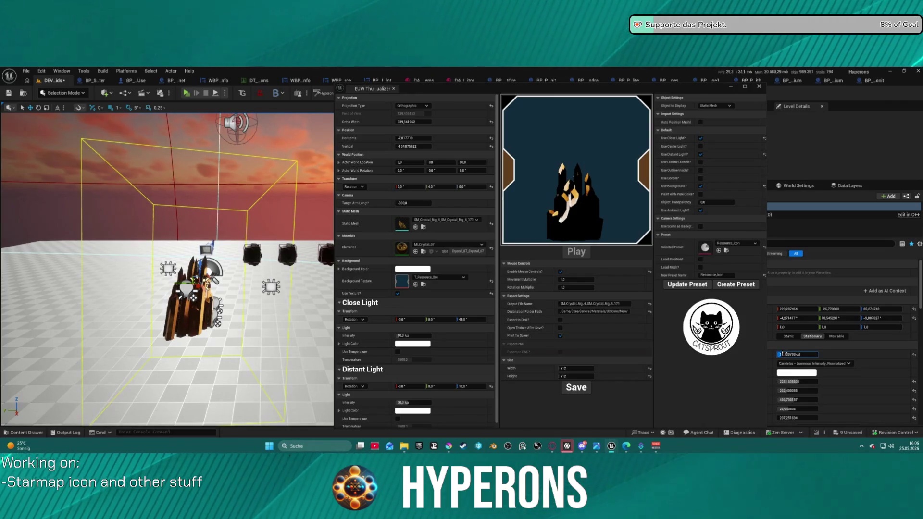
drag(205, 241, 159, 247)
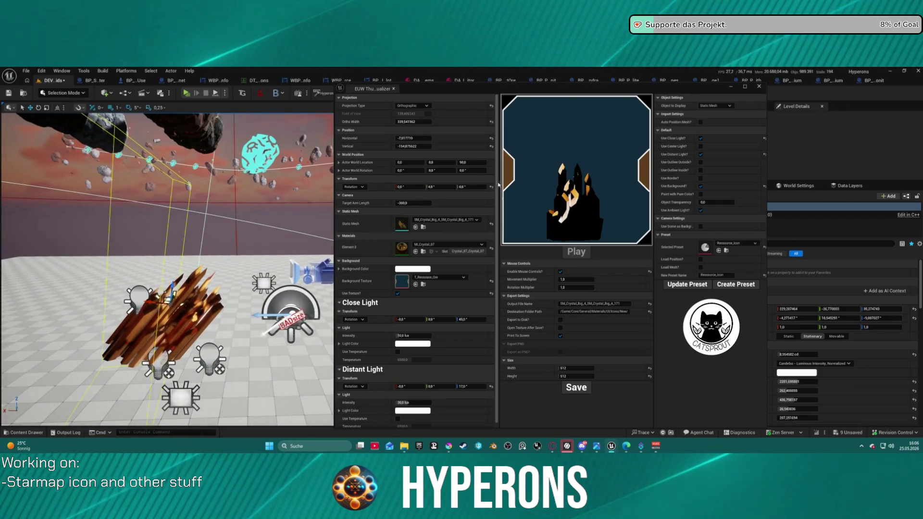
mouse_move(471, 187)
mouse_down()
mouse_move(510, 187)
mouse_move(479, 187)
mouse_up()
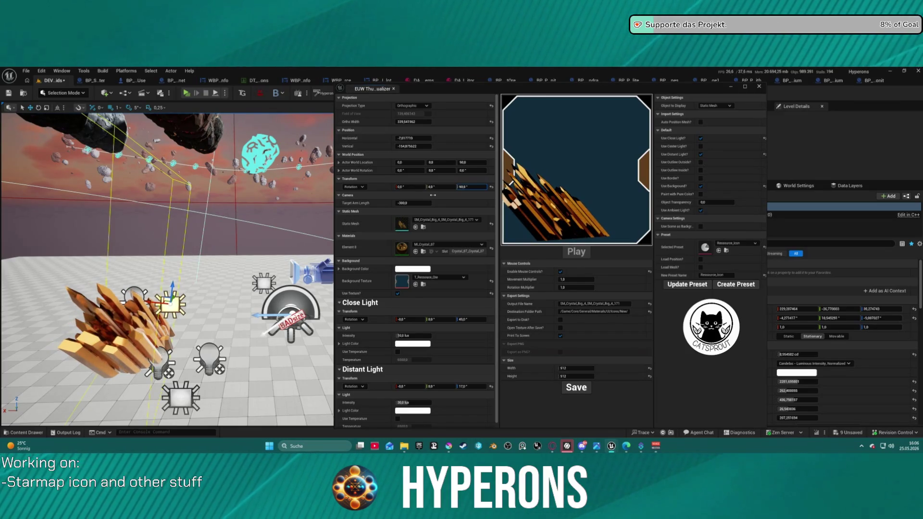
- Turn the crystal back to 86° on Z with Y rotation 0, then fine-tune Z
drag(478, 187, 472, 187)
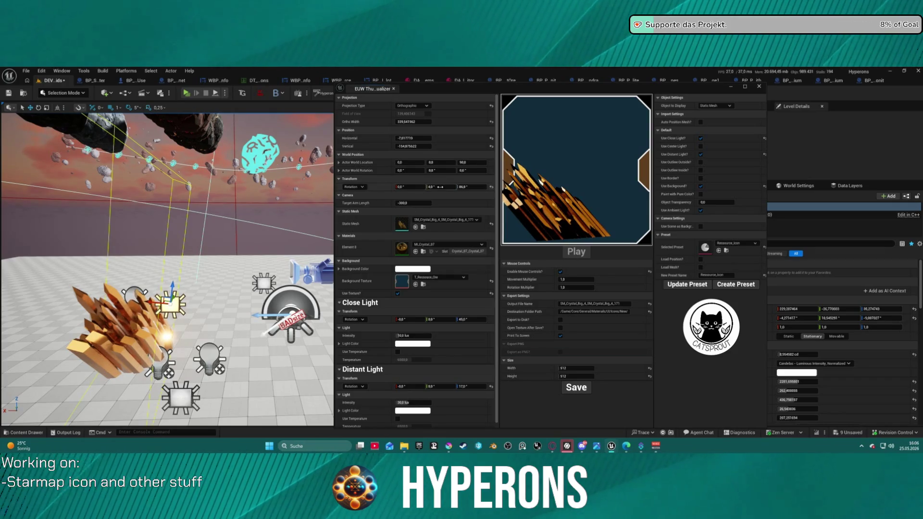
click(442, 186)
text(0)
key(Return)
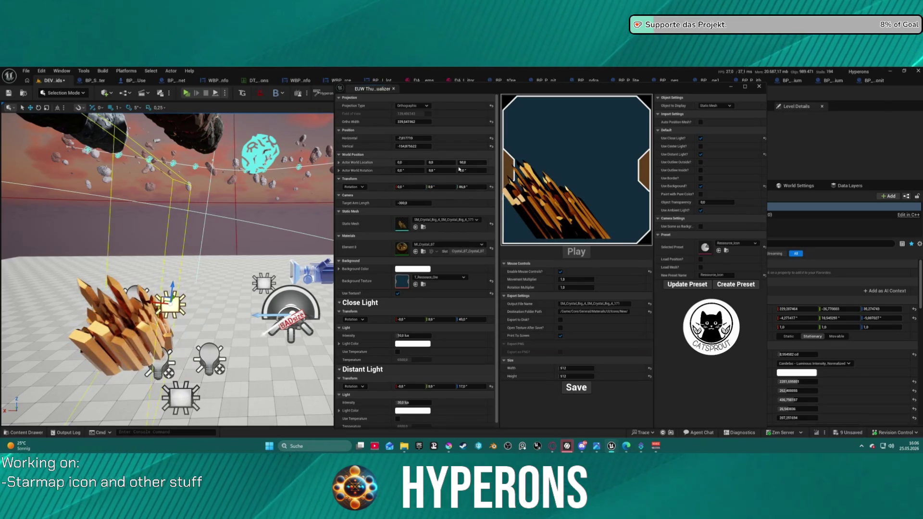
mouse_move(471, 187)
mouse_down()
mouse_move(491, 187)
mouse_move(473, 186)
mouse_up()
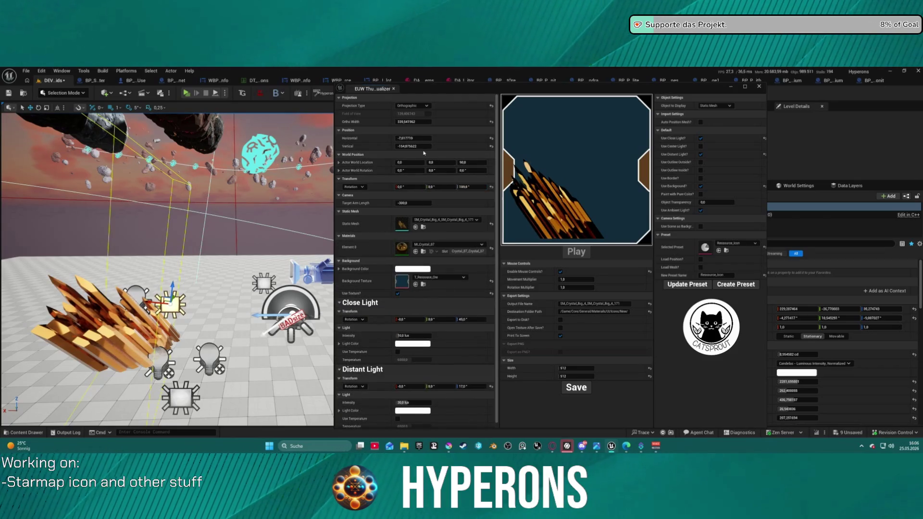
- Reset the horizontal offset to 0, shift the crystal sideways, tilt it on X, and move a light right
click(491, 138)
drag(412, 138, 425, 138)
mouse_move(409, 187)
mouse_down()
mouse_move(416, 187)
mouse_move(405, 186)
mouse_up()
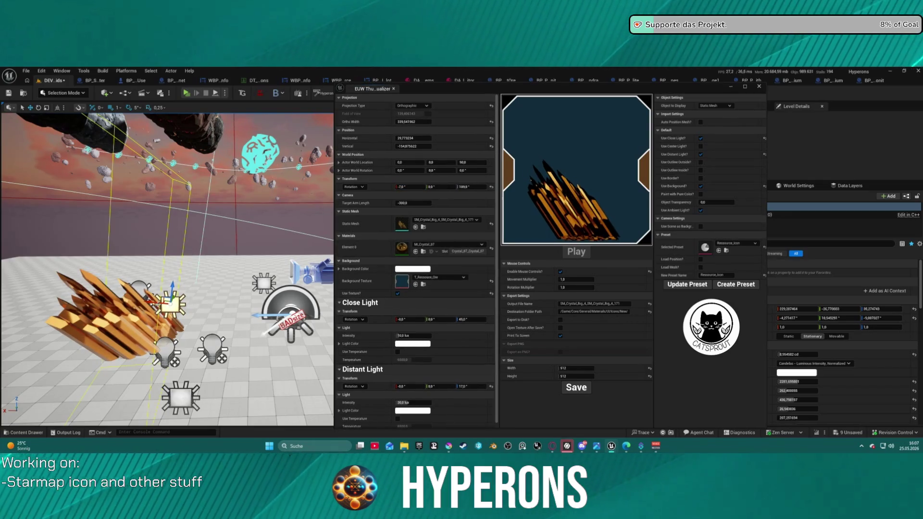
drag(152, 304, 180, 305)
click(264, 283)
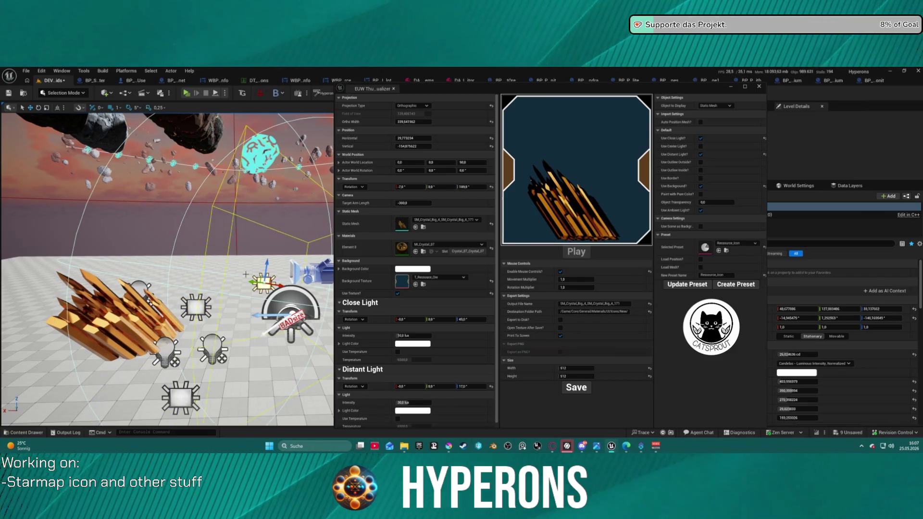
- Rotate the selected light 60° and extend its reach to about 8956
drag(168, 269, 154, 239)
key(e)
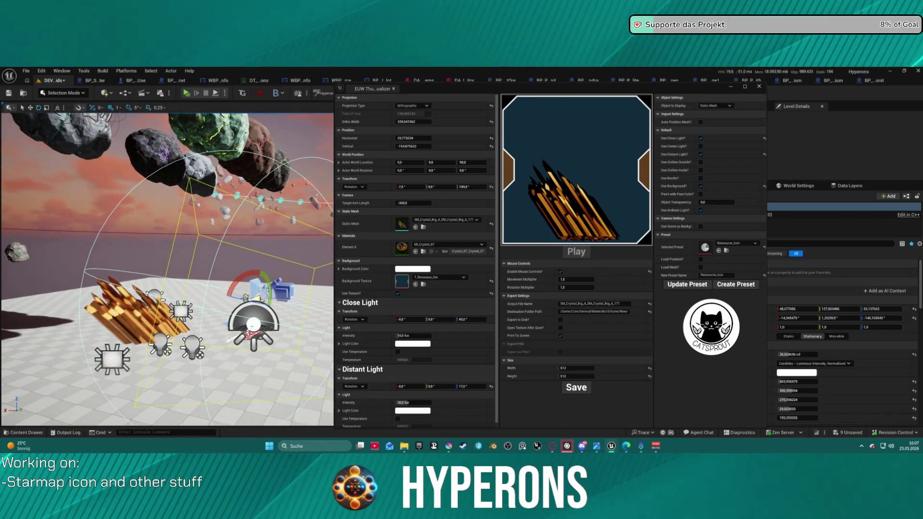
mouse_move(275, 307)
mouse_down()
mouse_move(235, 299)
mouse_move(218, 283)
mouse_move(267, 206)
mouse_move(271, 215)
mouse_move(242, 231)
mouse_up()
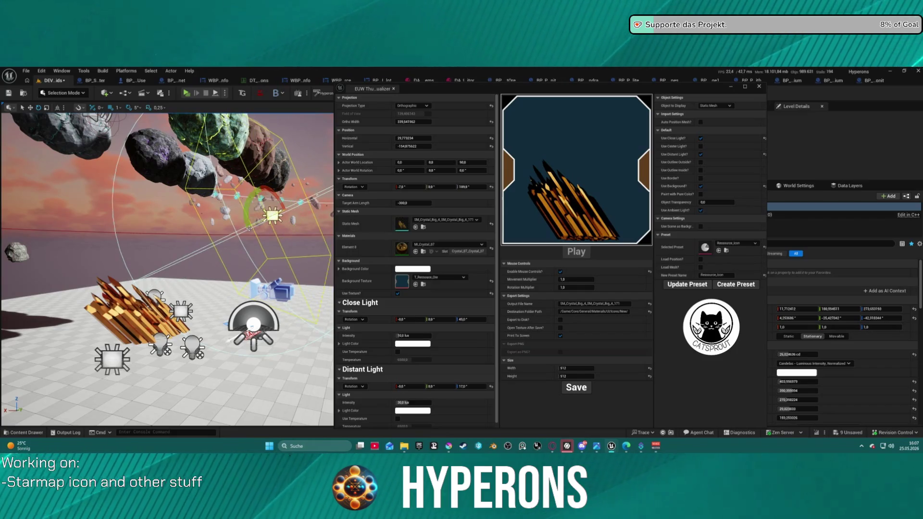
drag(797, 381, 837, 381)
- Move the light down-left into place and raise its intensity to 47,458245 cd
key(w)
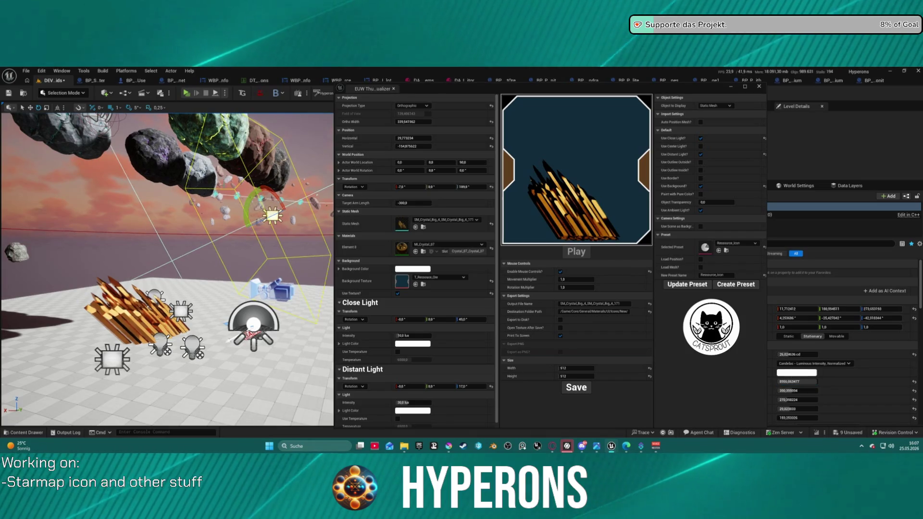
mouse_move(259, 220)
mouse_down()
mouse_move(121, 274)
mouse_move(149, 267)
mouse_up()
mouse_move(144, 271)
mouse_down()
mouse_move(179, 261)
mouse_move(159, 274)
mouse_up()
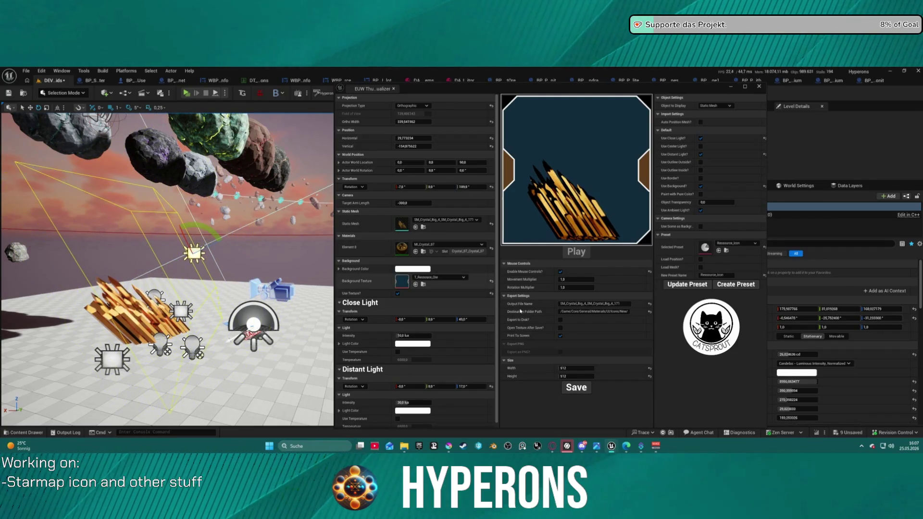
drag(787, 355, 794, 354)
- Move the lower light up-right of the crystals and the lower-left light up onto them
click(180, 307)
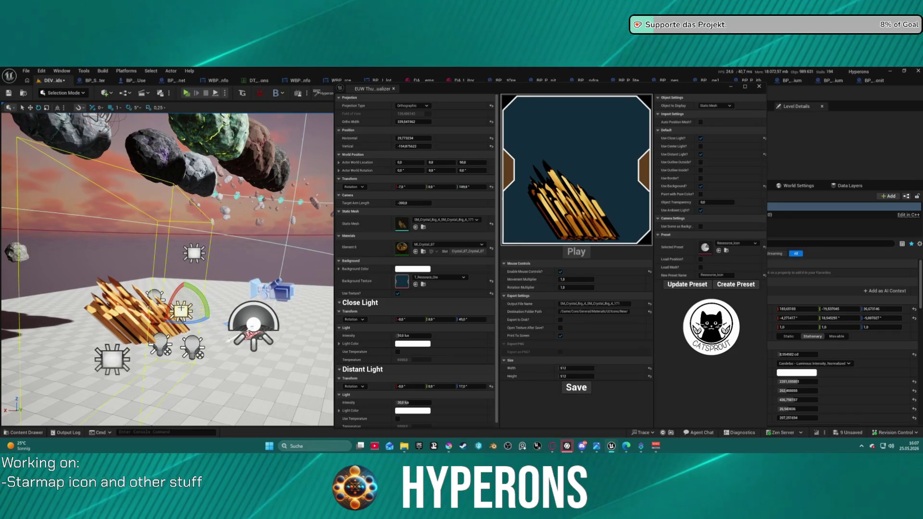
key(w)
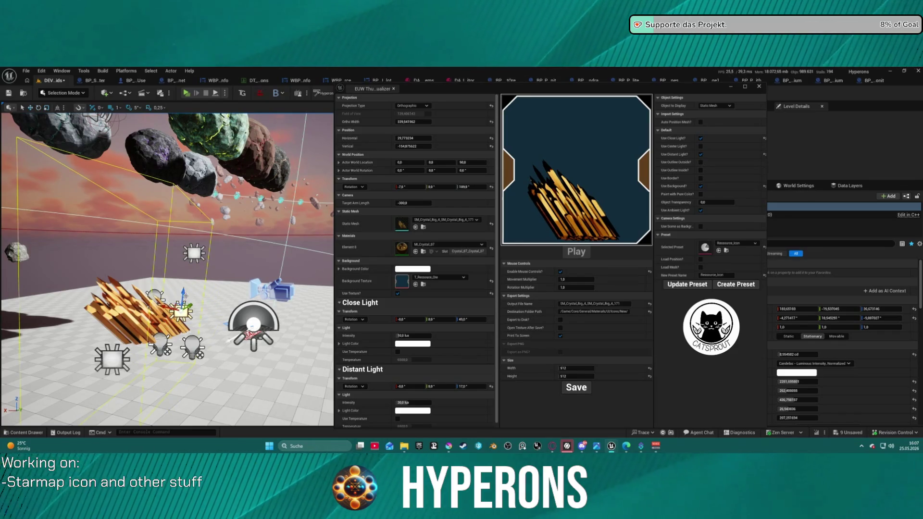
mouse_move(184, 291)
mouse_down()
mouse_move(193, 268)
mouse_move(186, 325)
mouse_move(211, 317)
mouse_move(212, 330)
mouse_up()
key(e)
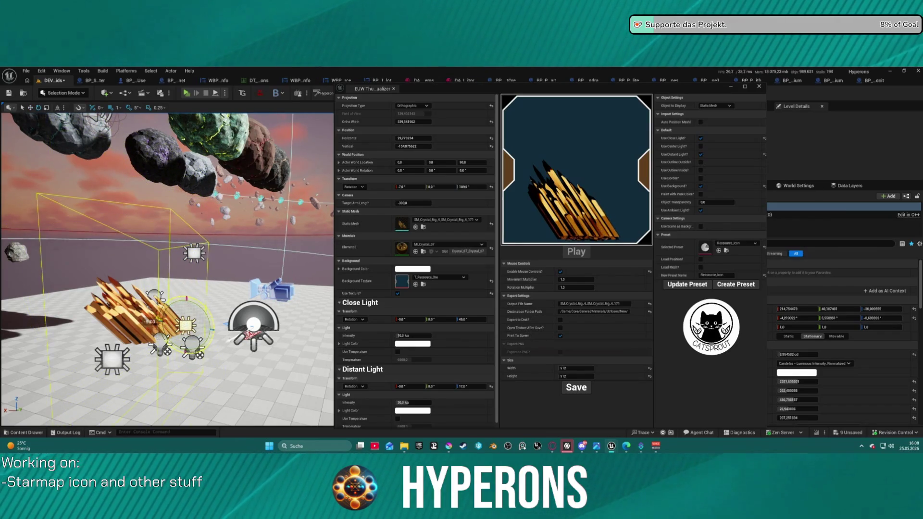
click(112, 358)
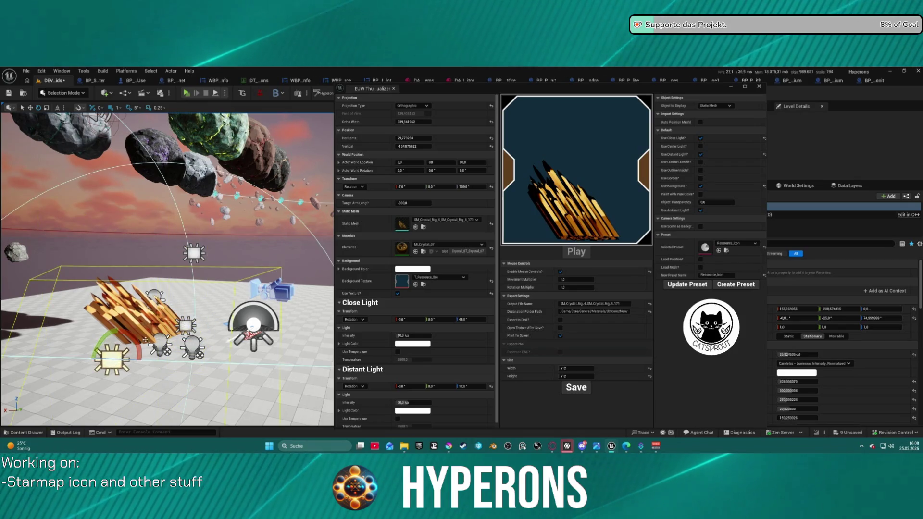
key(w)
mouse_move(111, 358)
mouse_down()
mouse_move(113, 309)
mouse_move(123, 307)
mouse_move(98, 309)
mouse_up()
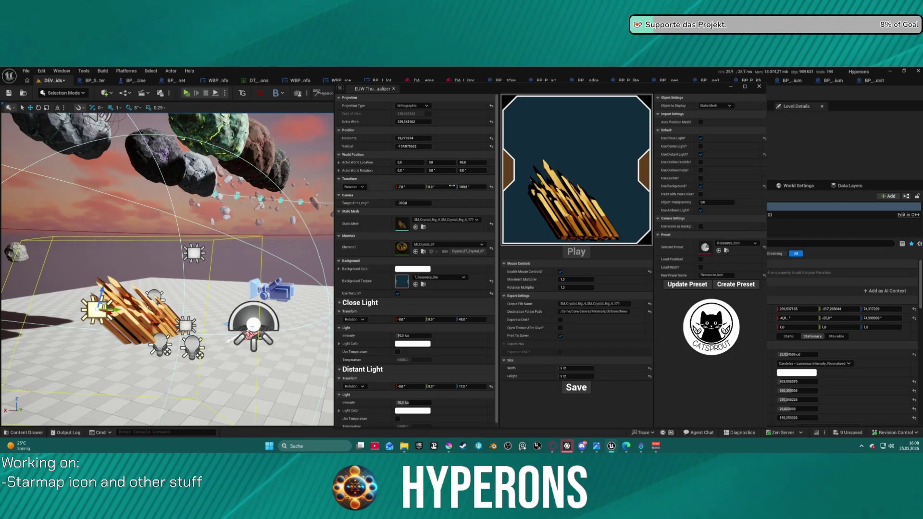
scroll(258, 227, up, 5)
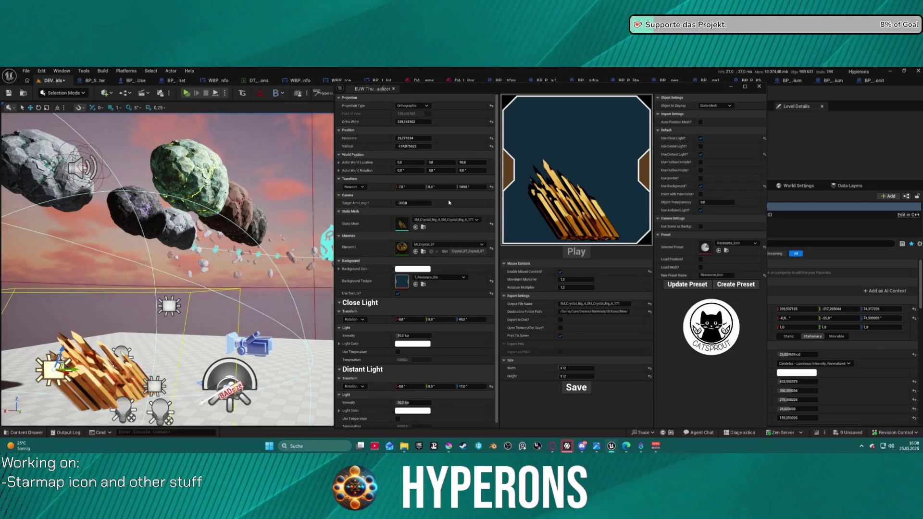
- Name the golden crystal's output file with 'Pyroveline' and save its icon texture
click(605, 304)
text(T_Ressource_Crystal_)
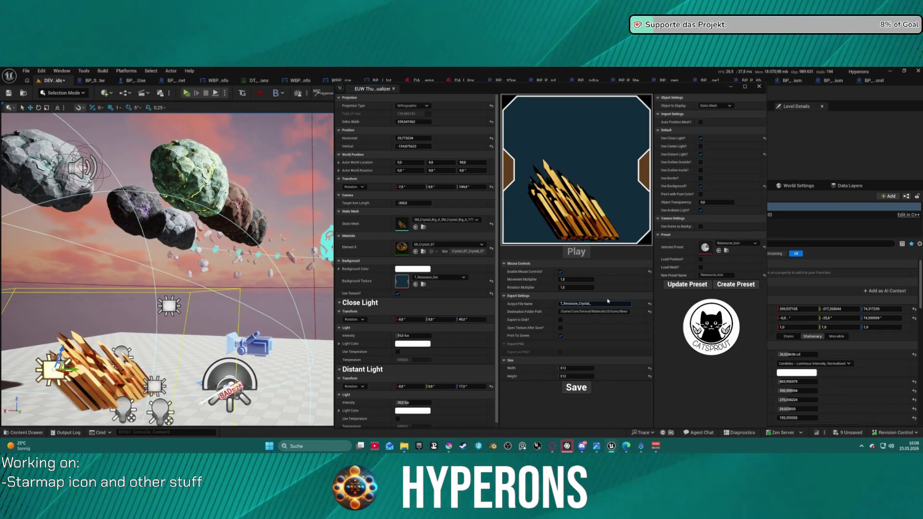
text(Pyrov)
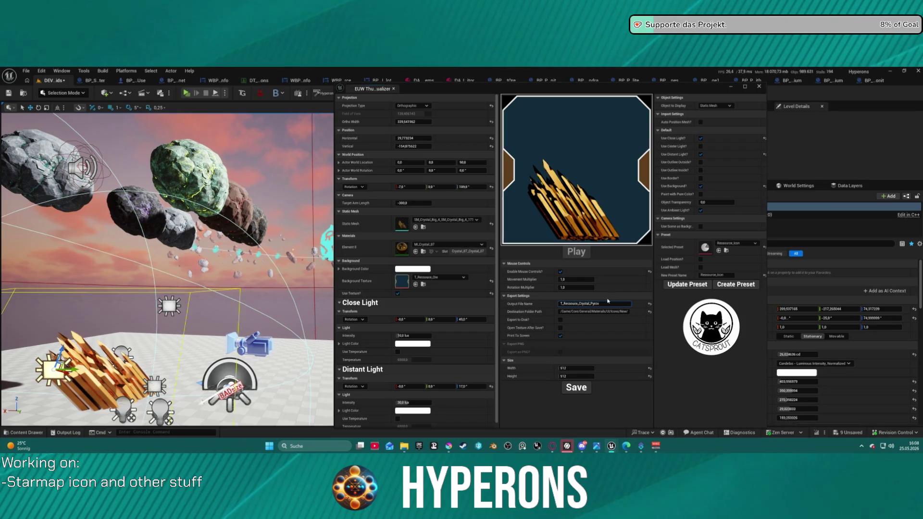
text(line)
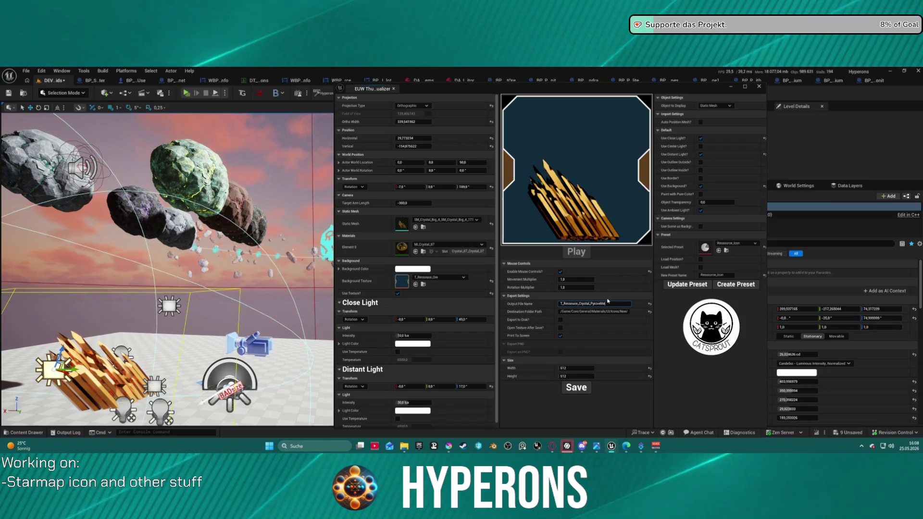
click(565, 385)
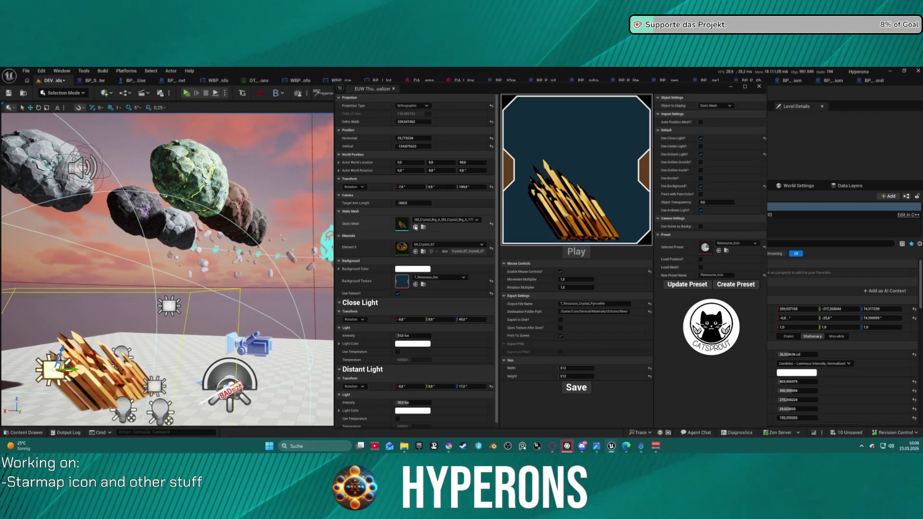
click(416, 226)
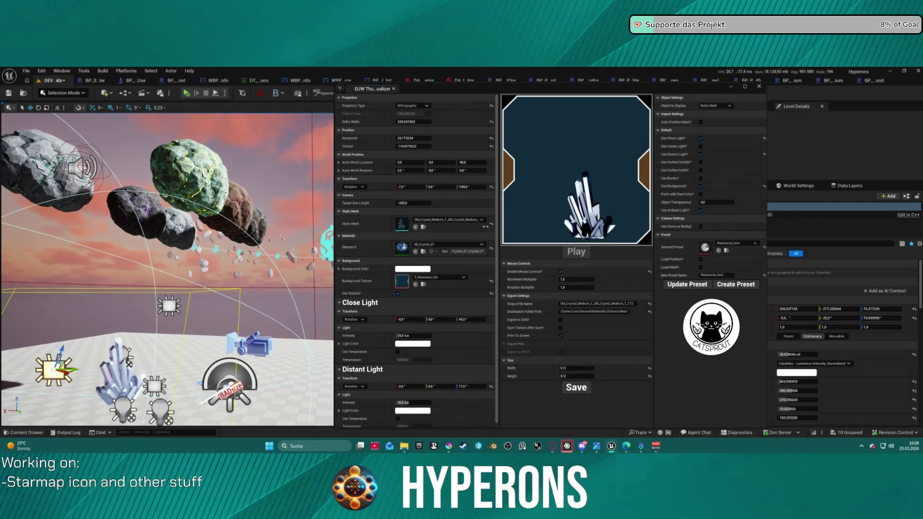
- Reset the pale crystal's horizontal offset to 0, set roll to 0 and pitch to -2
click(489, 139)
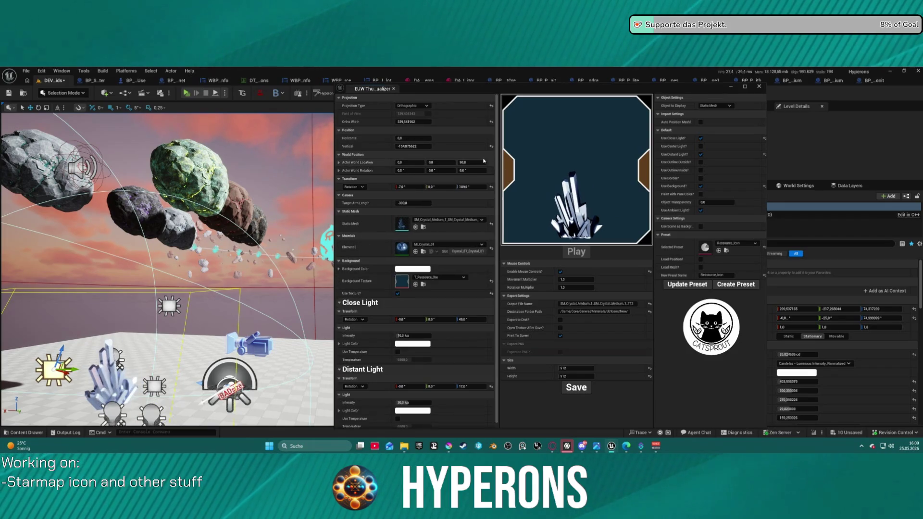
click(406, 187)
text(0)
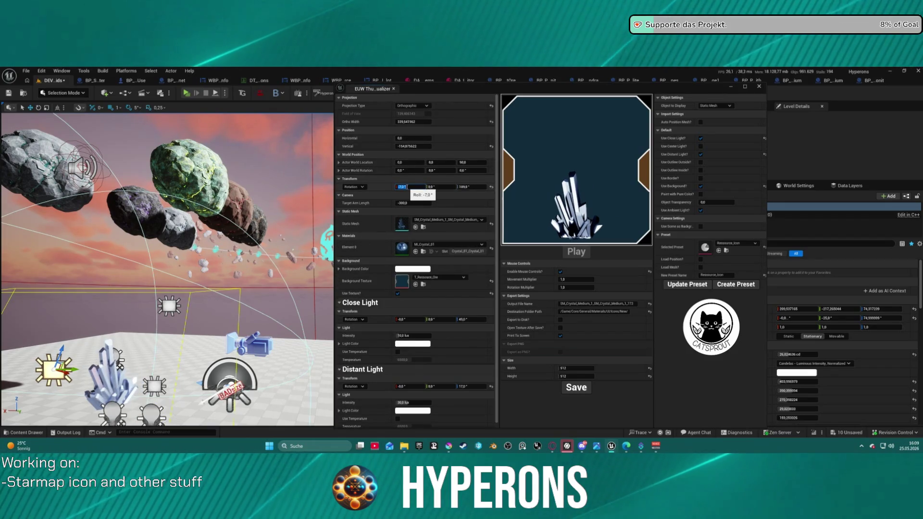
key(Return)
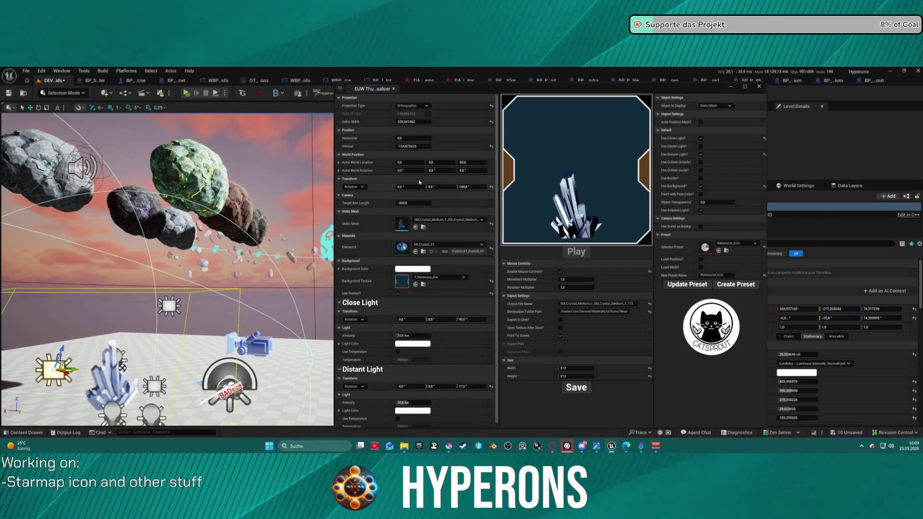
drag(435, 187, 409, 187)
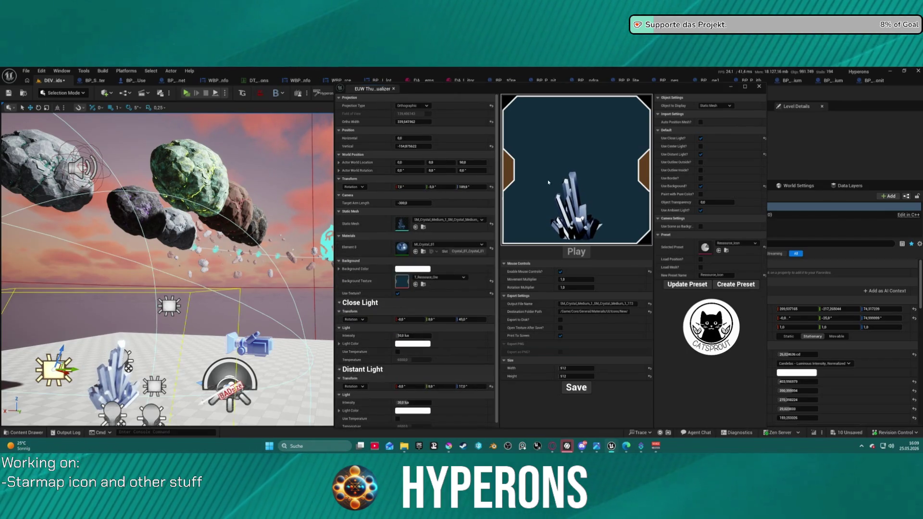
- Rename the output to a T_Ressource_Crystal name ending in 'umnite' and save the texture
click(612, 303)
key(ctrl+v)
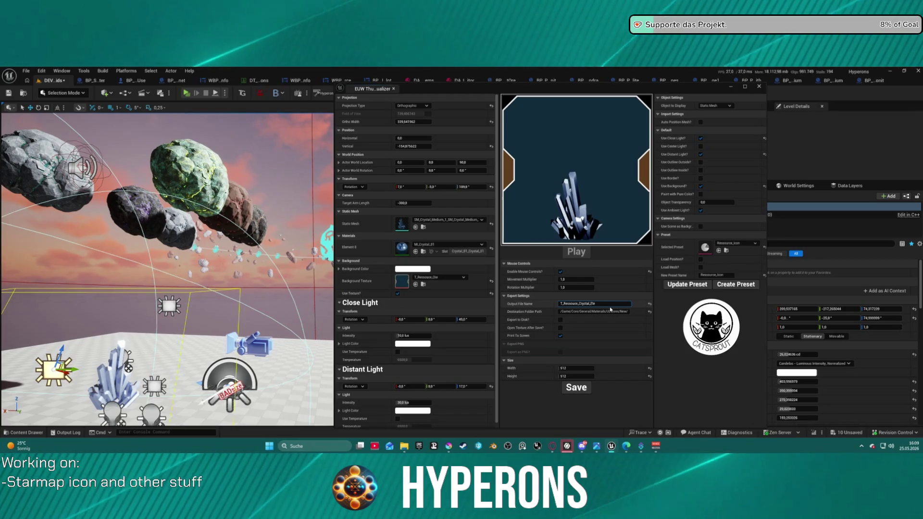
text(ctrumnite)
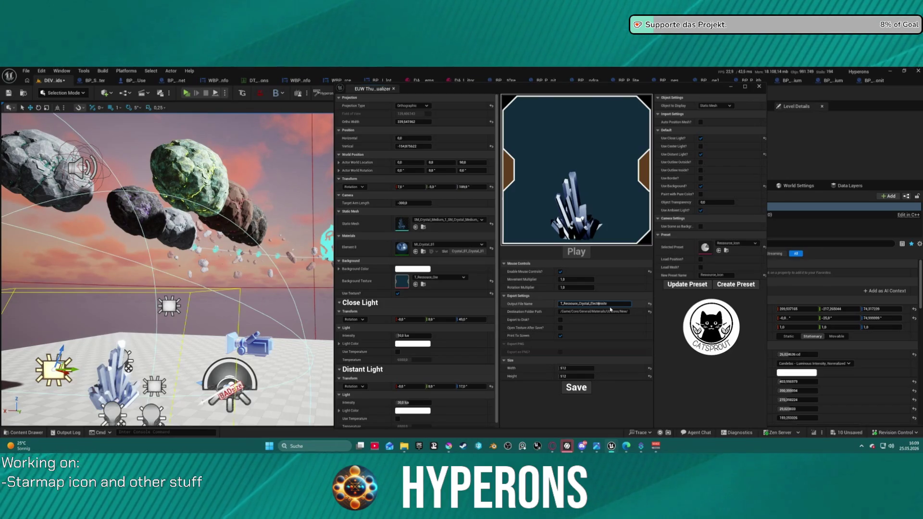
key(BackSpace)
key(BackSpace)
key(BackSpace)
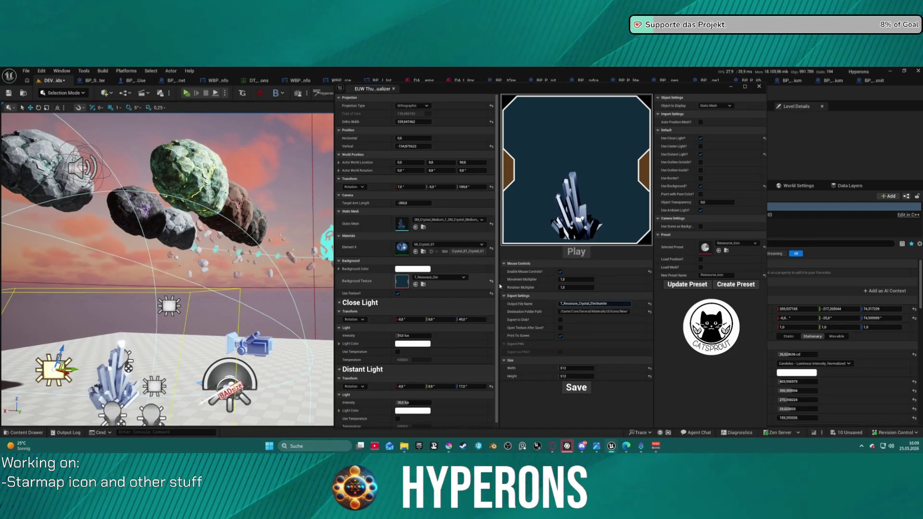
click(576, 392)
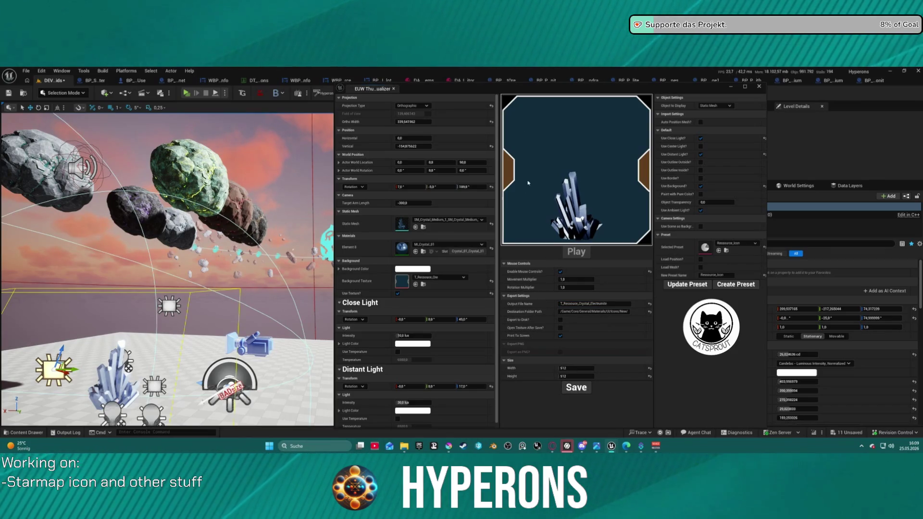
click(416, 227)
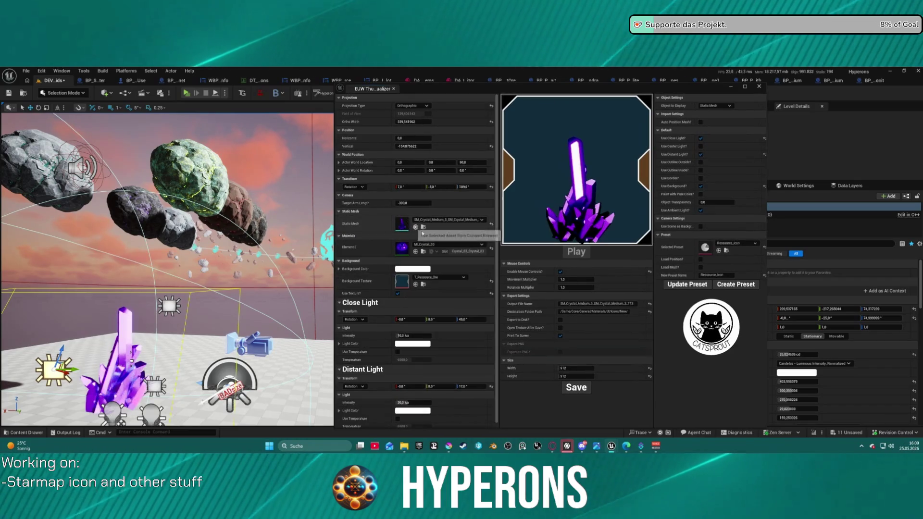
- Frame the purple crystal wider, save it as T_Ressource_Crystal_Celestium, and close the Thumbnailizer
drag(413, 122, 467, 121)
drag(414, 146, 395, 146)
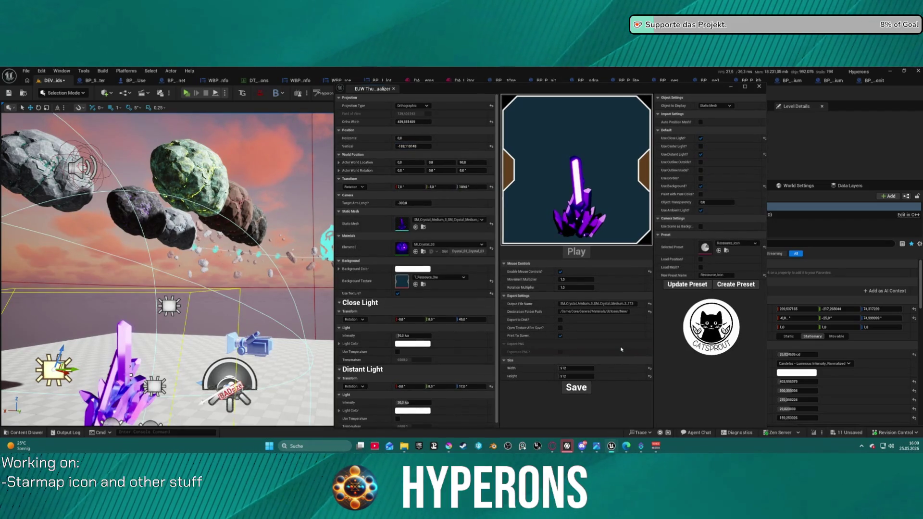
click(630, 303)
text(T_Ressource_Crystal_Xyronit)
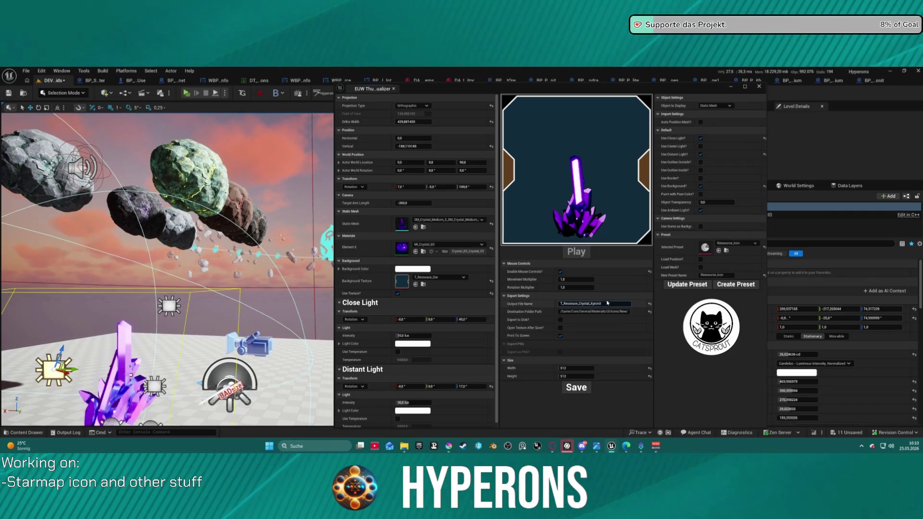
drag(605, 304, 592, 303)
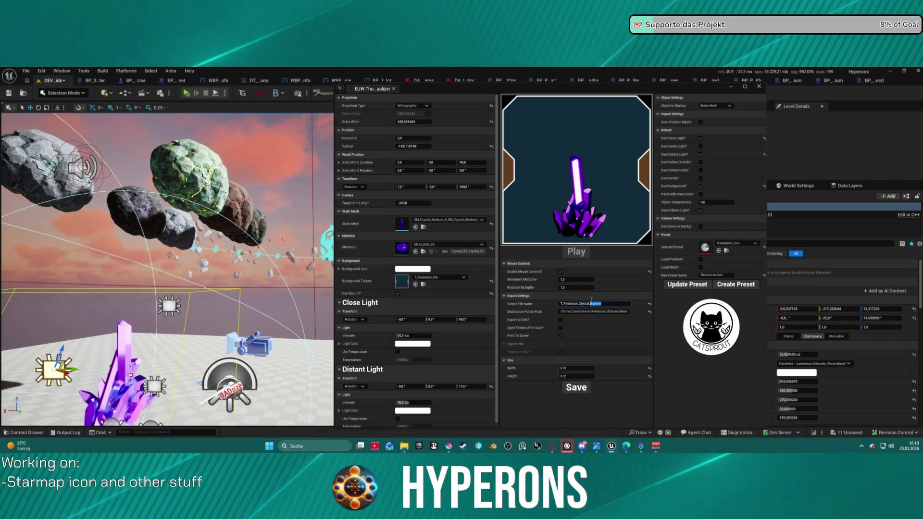
text(stium)
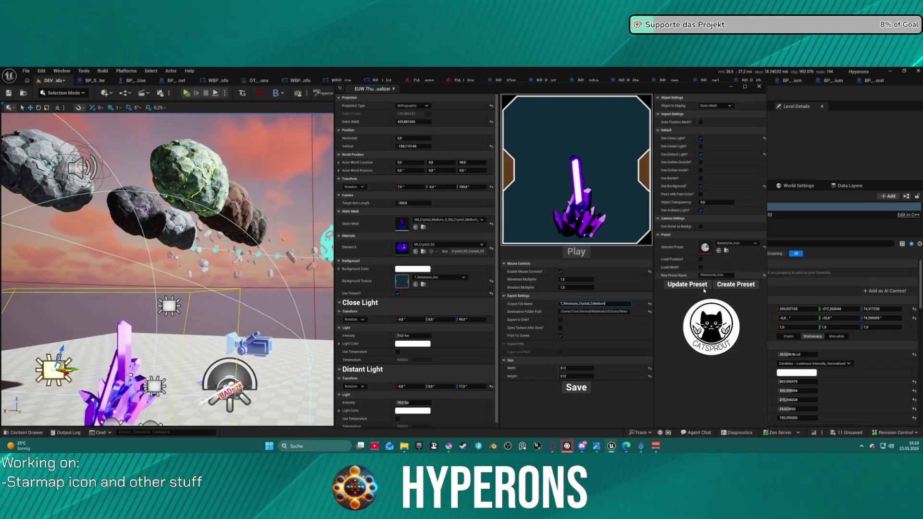
click(578, 394)
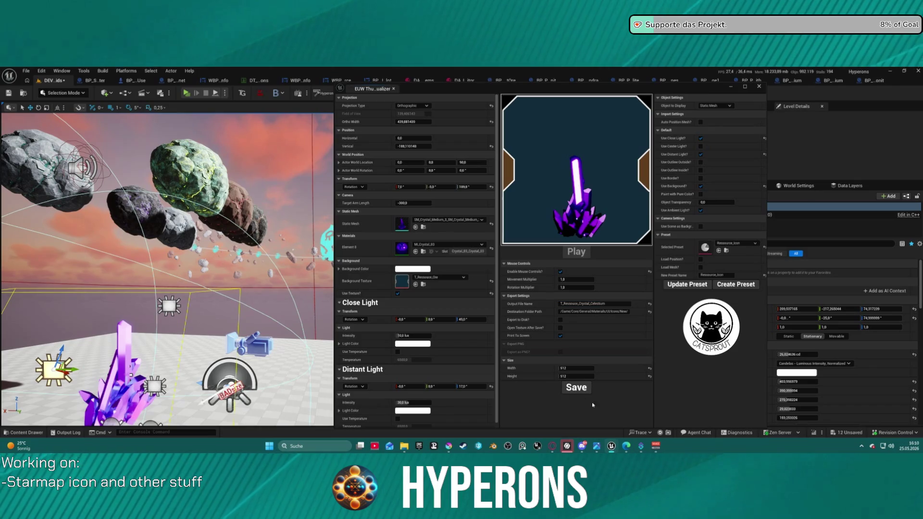
click(756, 87)
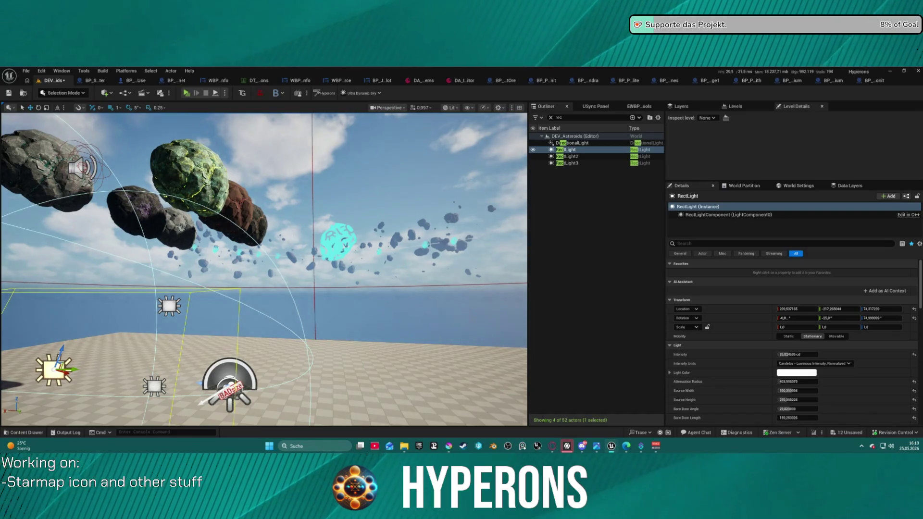
- Delete the three rect lights from the scene
key(f)
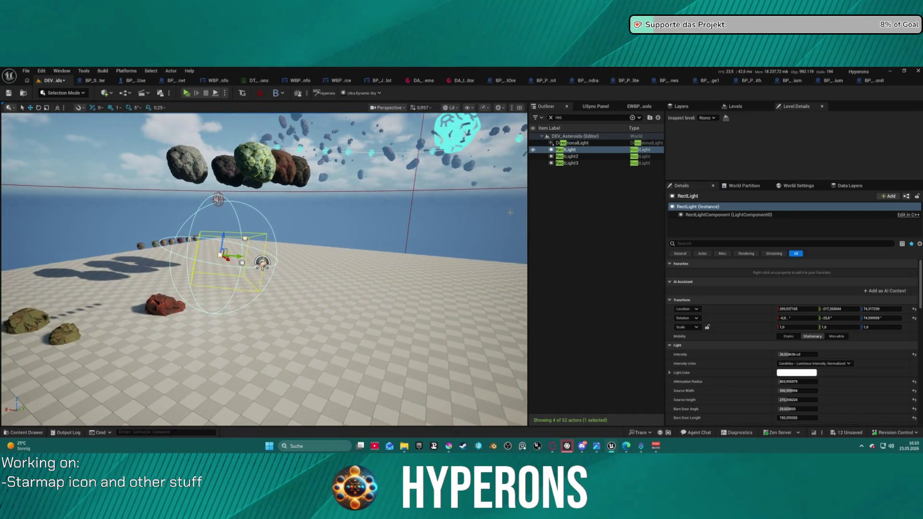
shift+click(580, 164)
key(Delete)
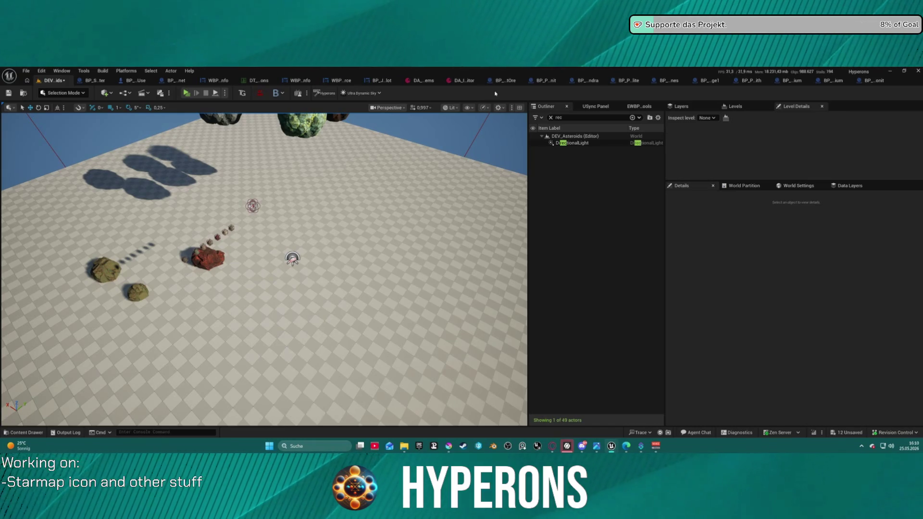
- Set the Xyronit item's Image to T_Ressource_Crystal_Xyronit in the inventory data asset
click(421, 80)
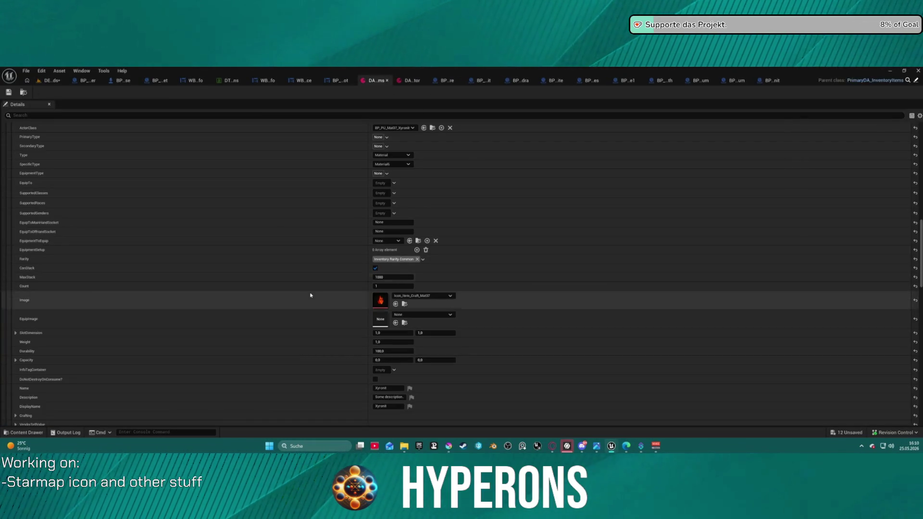
click(404, 304)
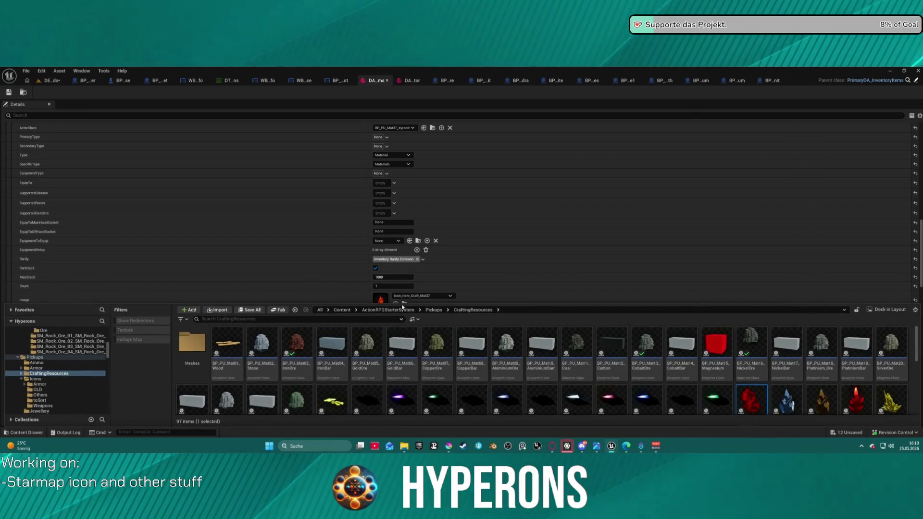
click(403, 304)
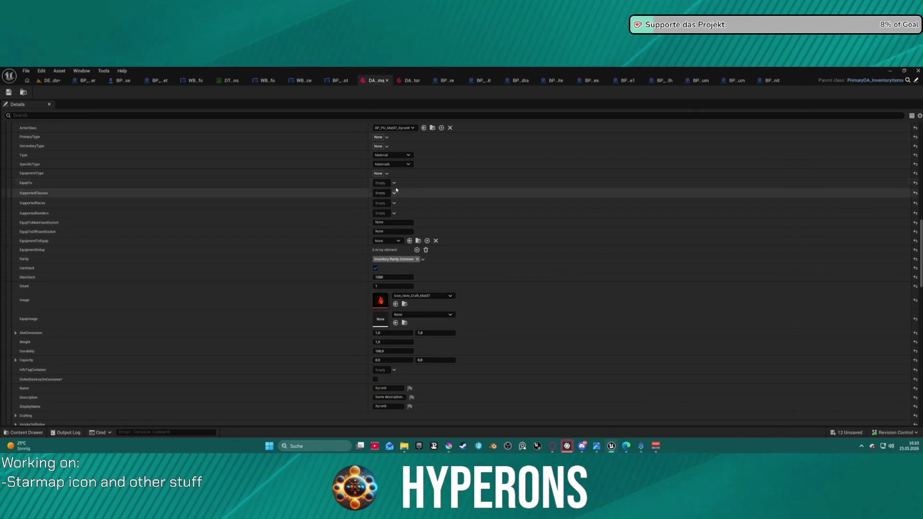
key(ctrl+space)
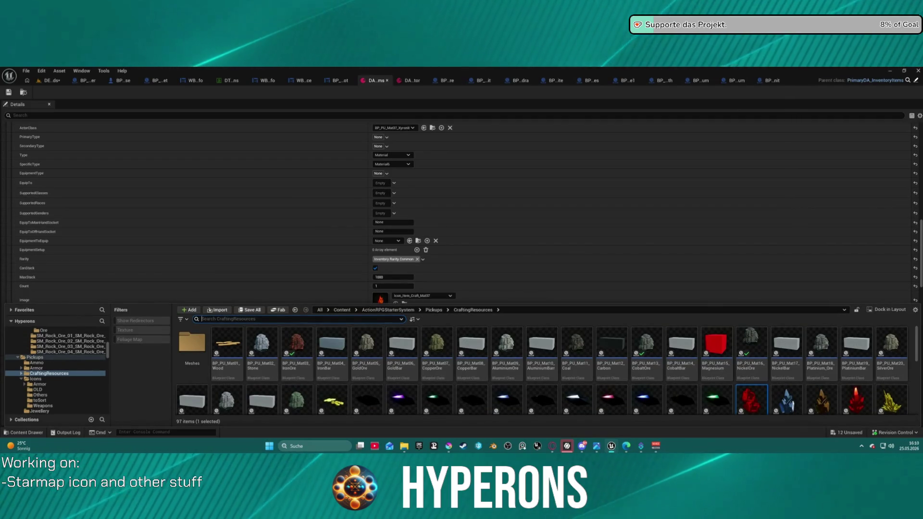
key(ctrl+space)
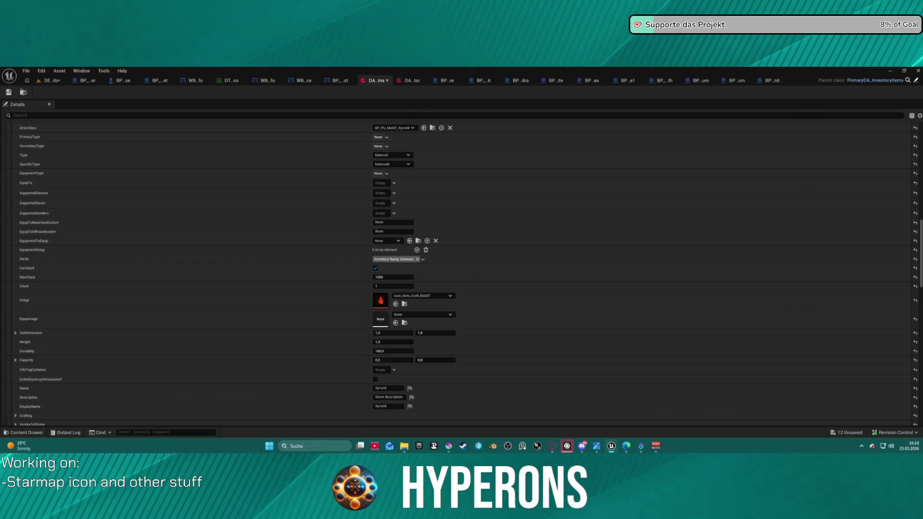
click(396, 304)
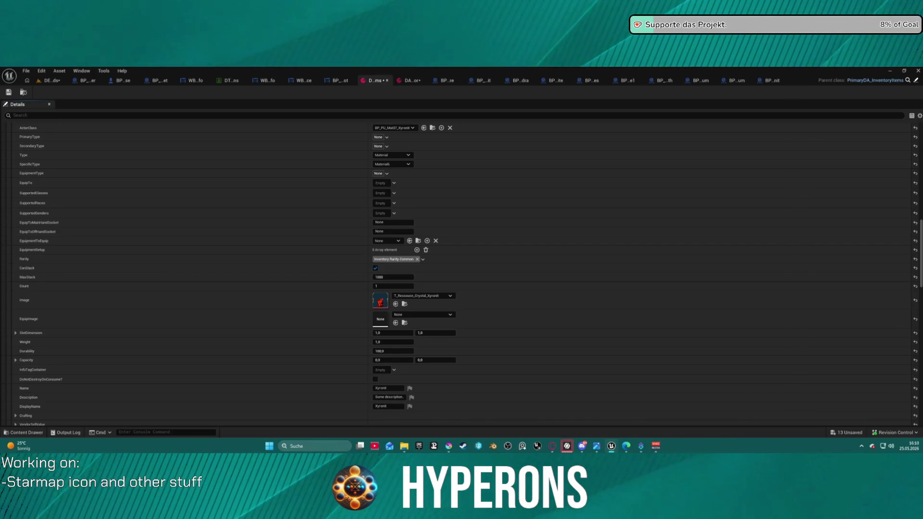
scroll(376, 231, down, 10)
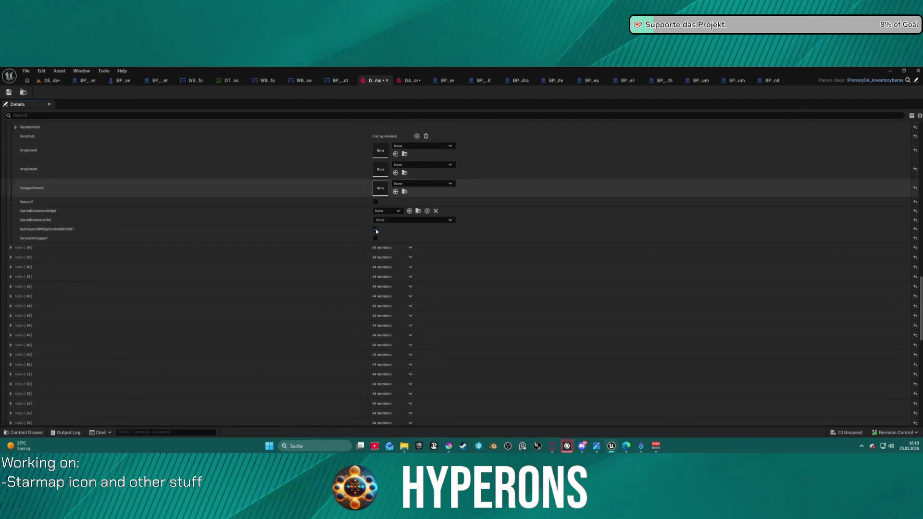
- Expand item Index [38] and assign the Aetherium crystal texture as its Image
scroll(376, 231, down, 3)
click(7, 169)
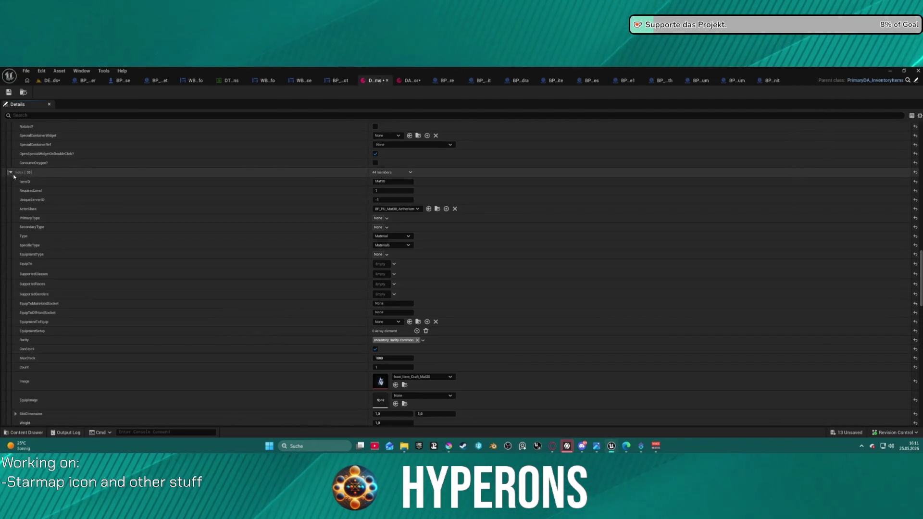
scroll(309, 208, down, 5)
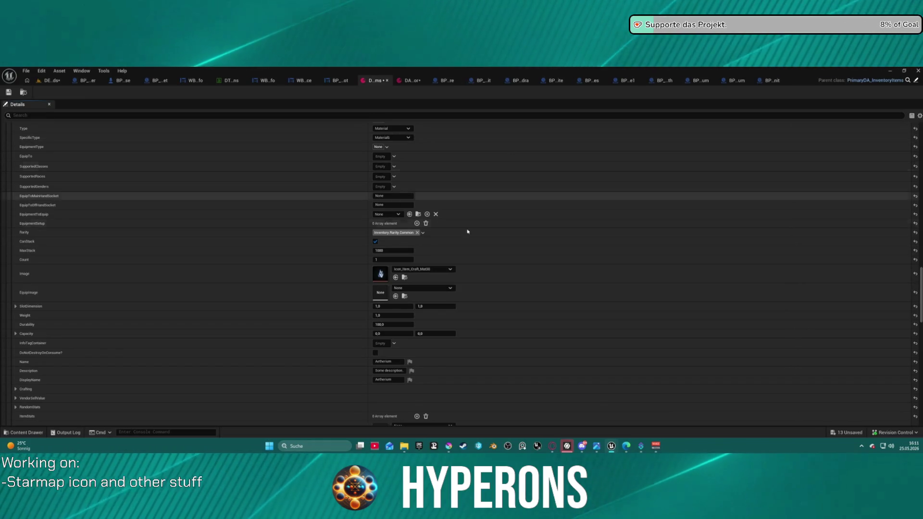
click(396, 277)
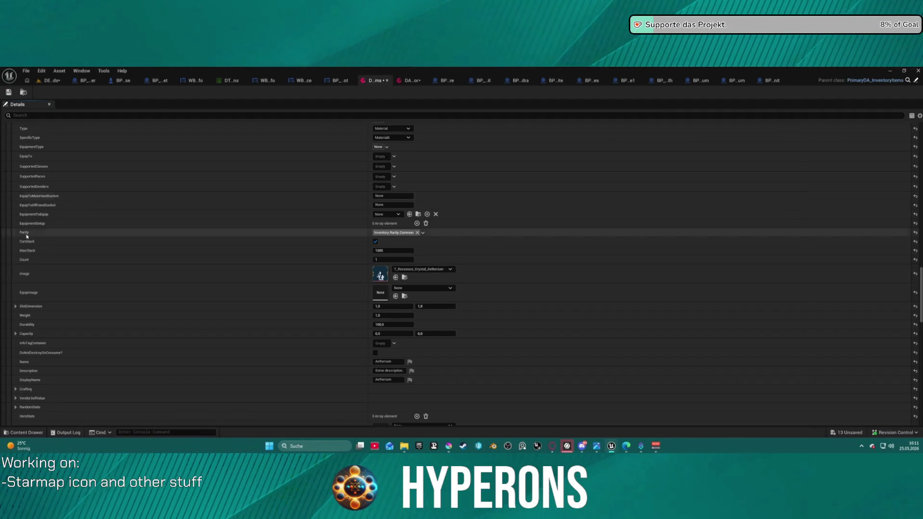
scroll(8, 271, down, 10)
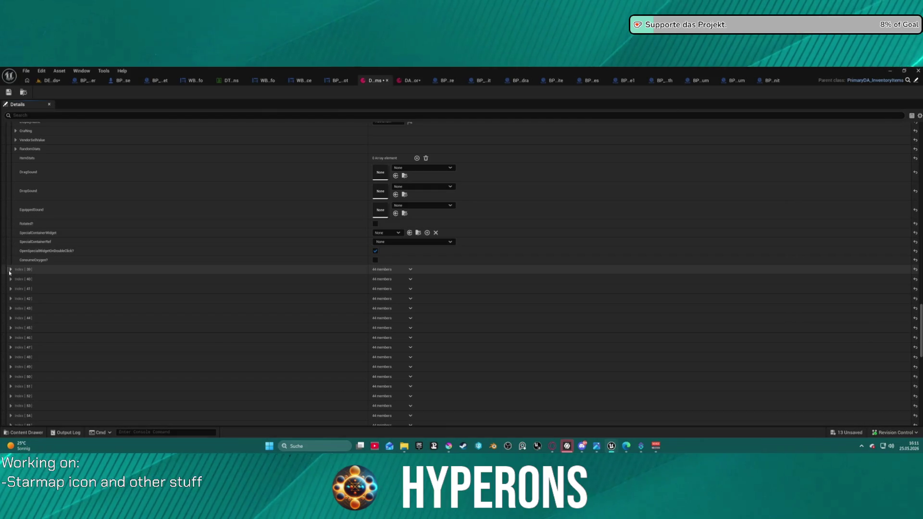
scroll(99, 289, up, 10)
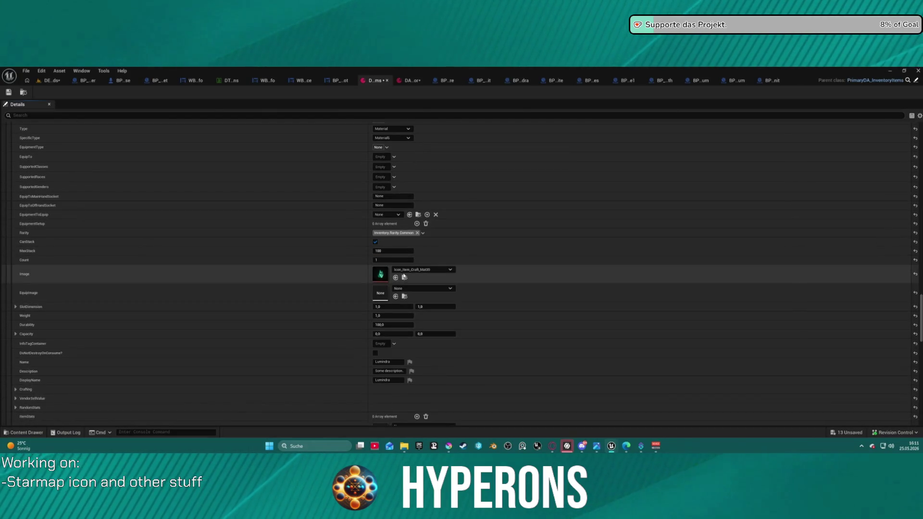
scroll(395, 161, up, 1)
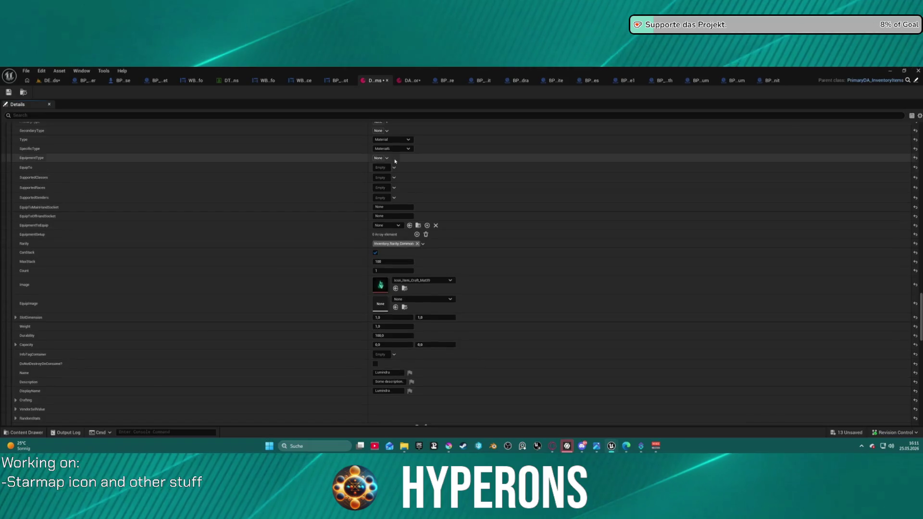
scroll(395, 161, up, 2)
scroll(395, 161, up, 2)
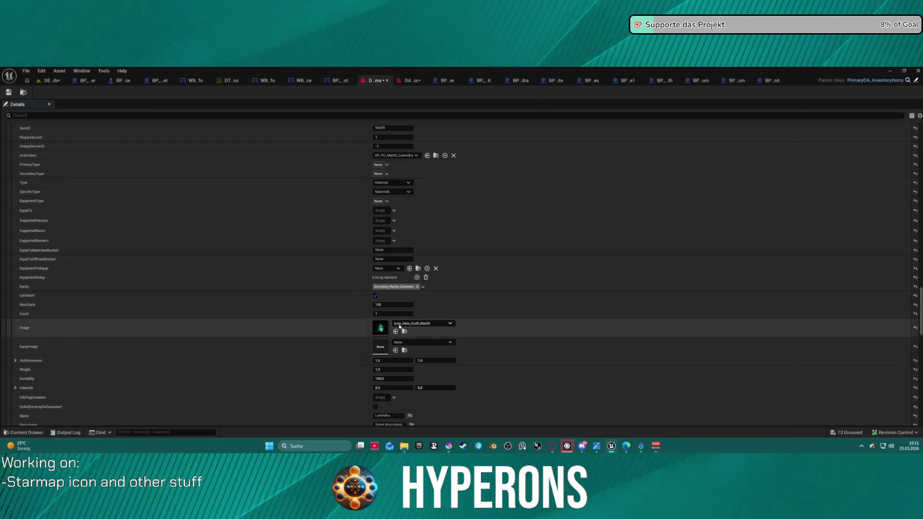
scroll(183, 325, down, 15)
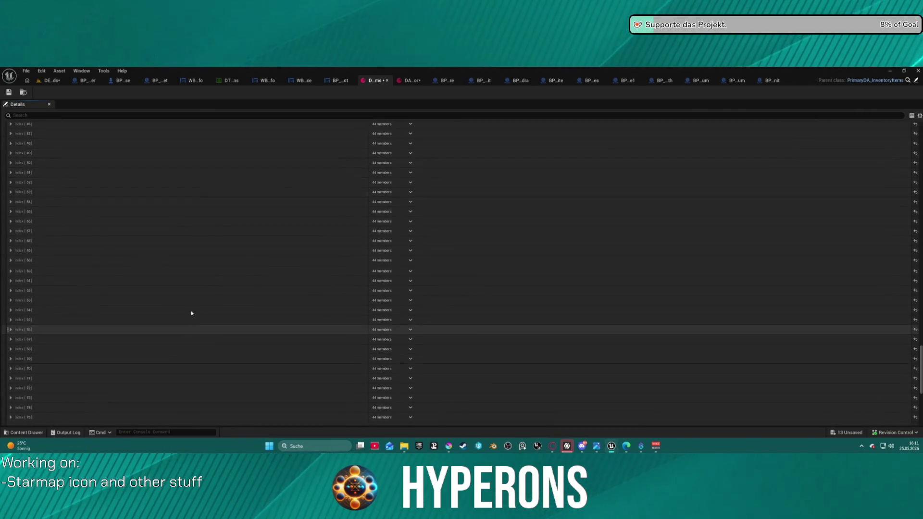
- Set the Chronocryst item at Index [40] to use T_Ressource_Crystal_Chronocryst as its Image
scroll(192, 313, up, 3)
click(11, 216)
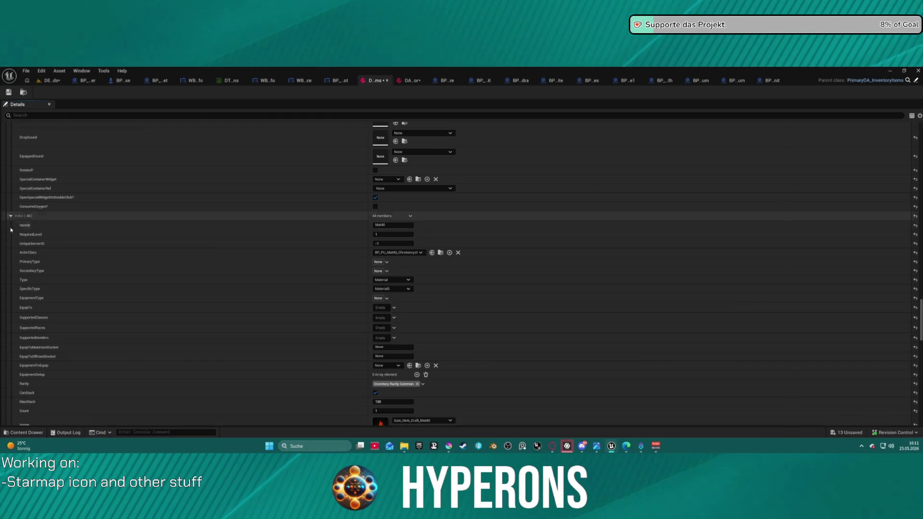
scroll(395, 344, down, 8)
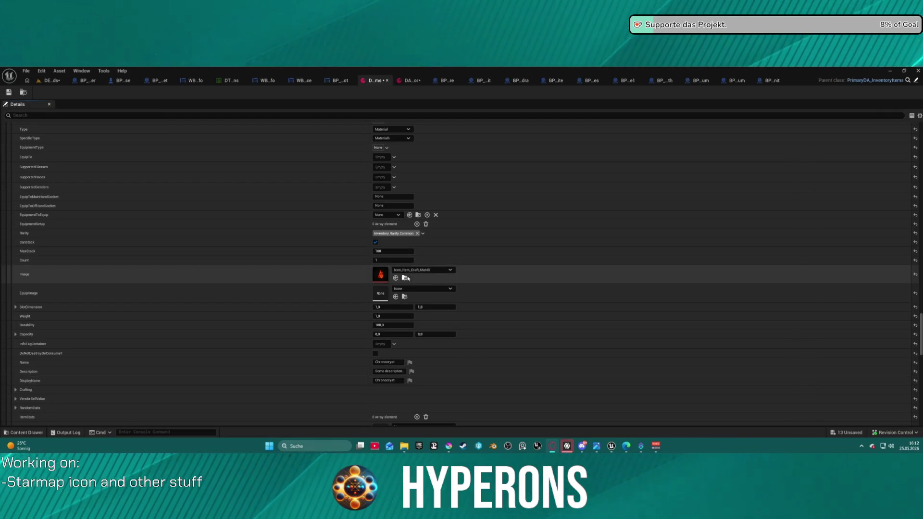
scroll(481, 164, up, 2)
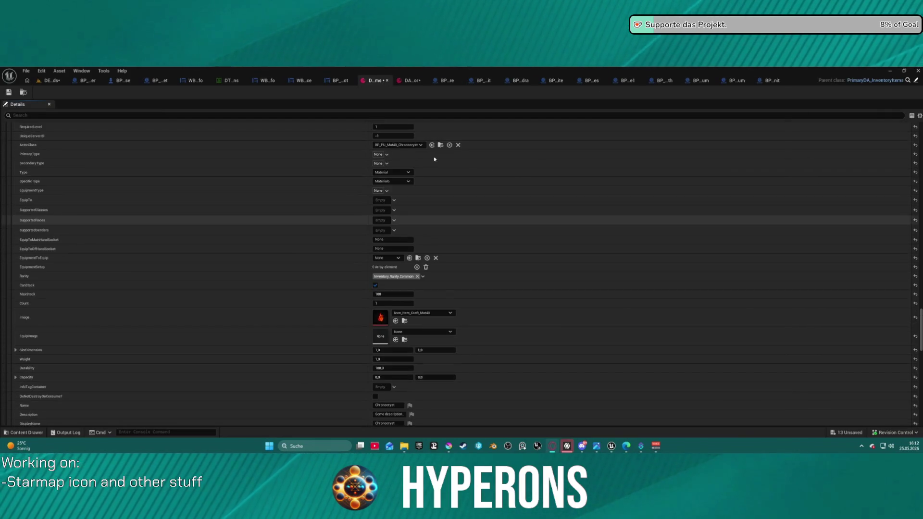
scroll(385, 154, down, 1)
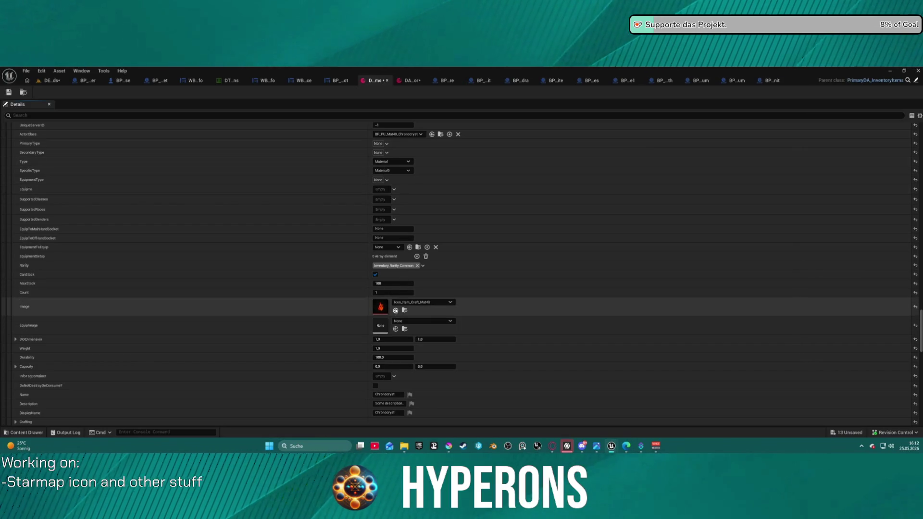
scroll(355, 287, down, 6)
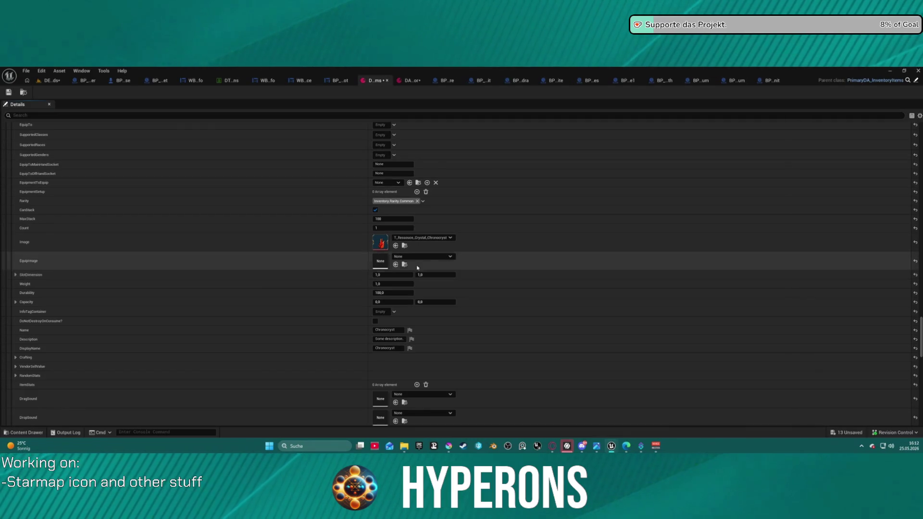
scroll(405, 305, down, 3)
scroll(405, 304, down, 20)
scroll(401, 289, up, 6)
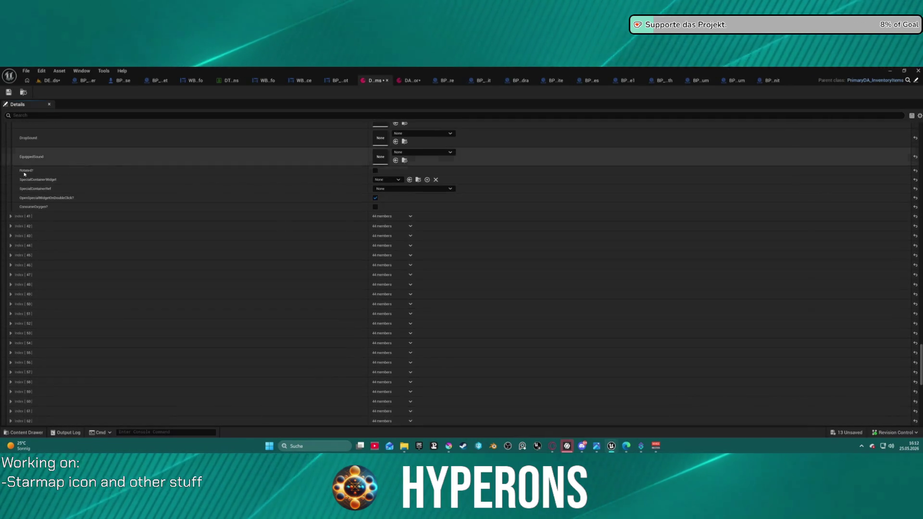
- Set the Solaraith item at Index [41] to use T_Ressource_Crystal_Solarith as its Image
click(10, 217)
scroll(425, 336, down, 8)
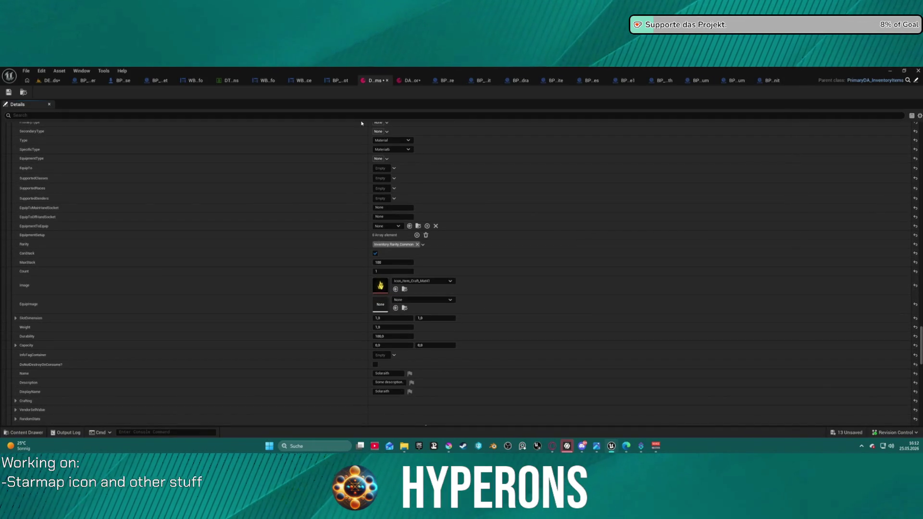
scroll(362, 123, up, 3)
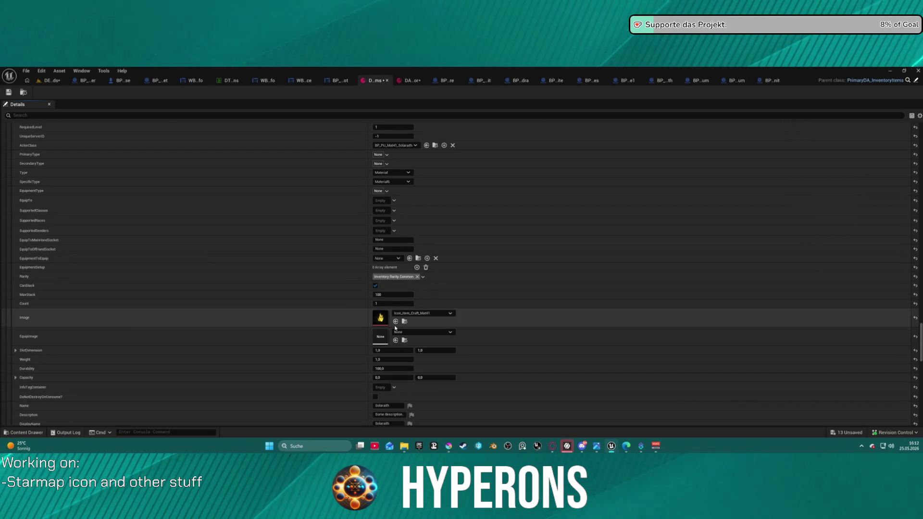
scroll(79, 288, down, 15)
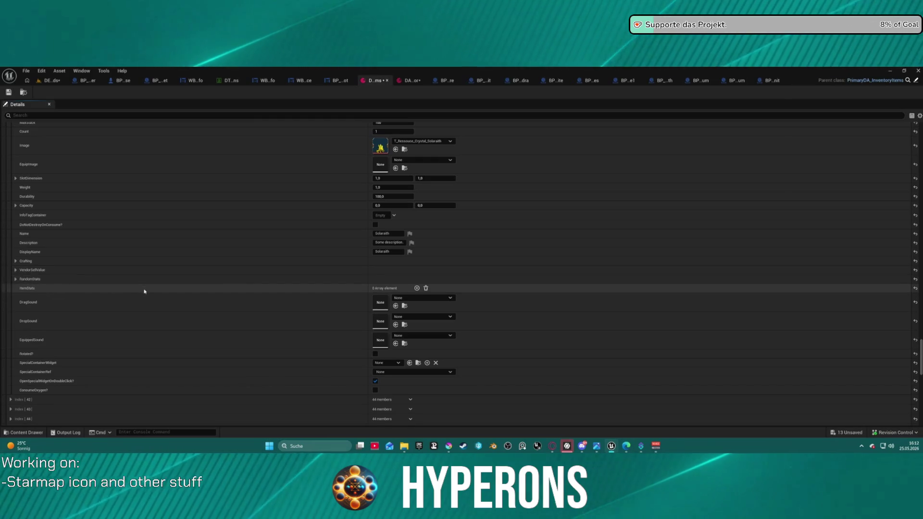
scroll(142, 298, down, 9)
- Expand the Primarion entry at Index [42] and locate its Image field
click(11, 292)
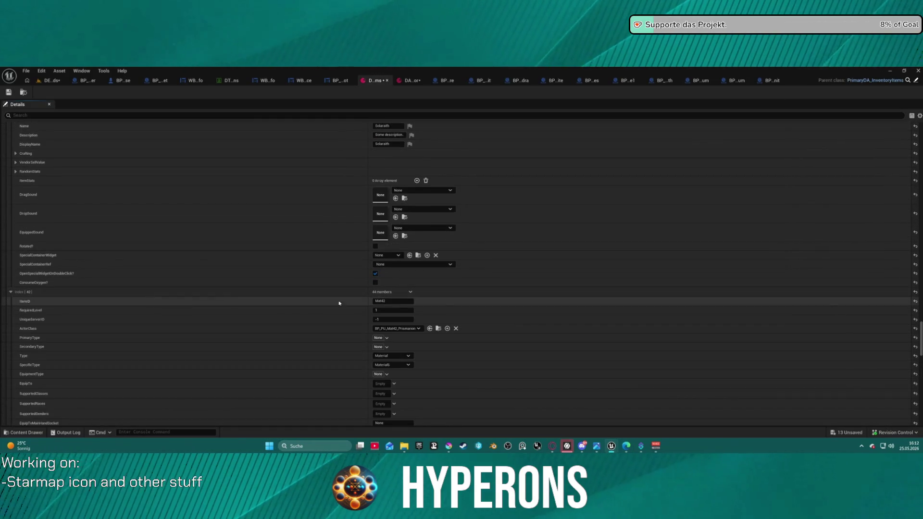
scroll(397, 304, down, 3)
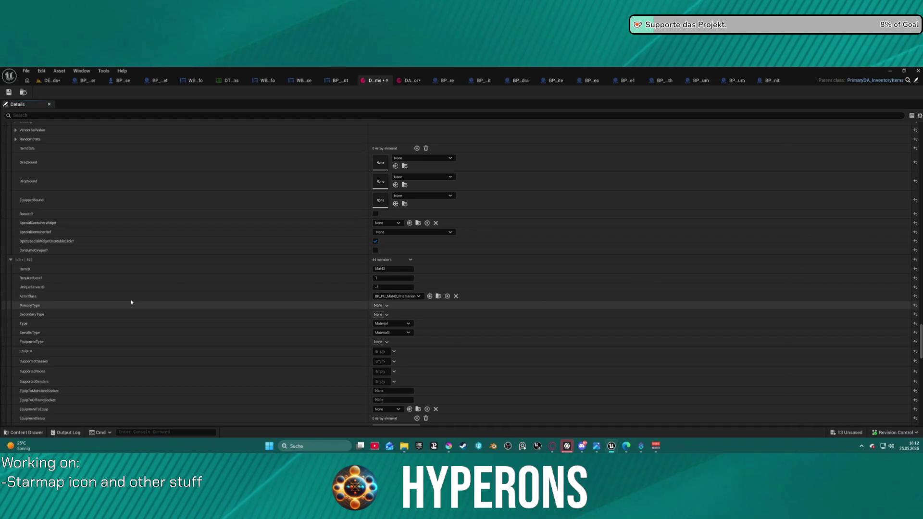
scroll(386, 302, up, 10)
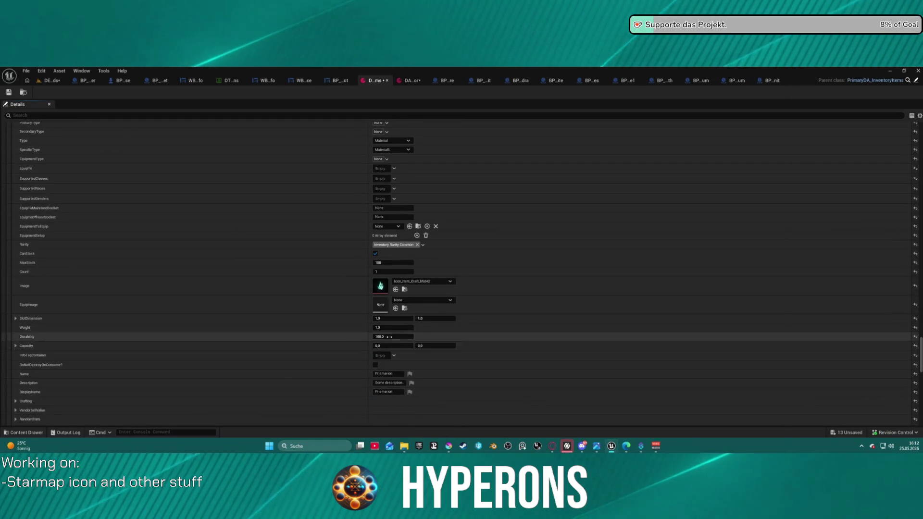
scroll(398, 334, down, 3)
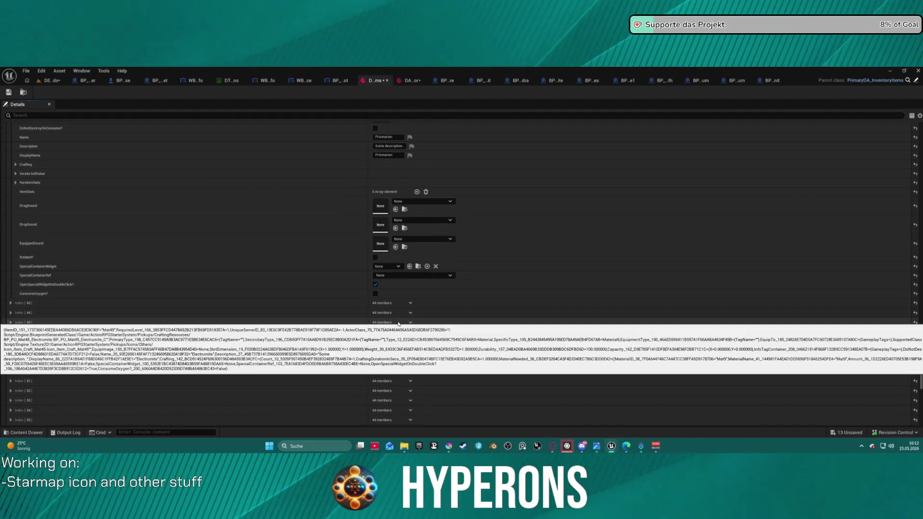
scroll(395, 291, up, 6)
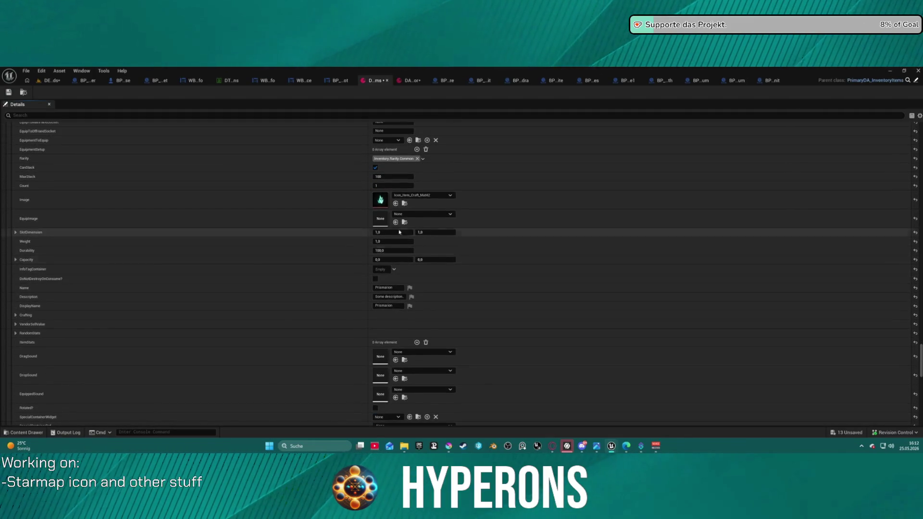